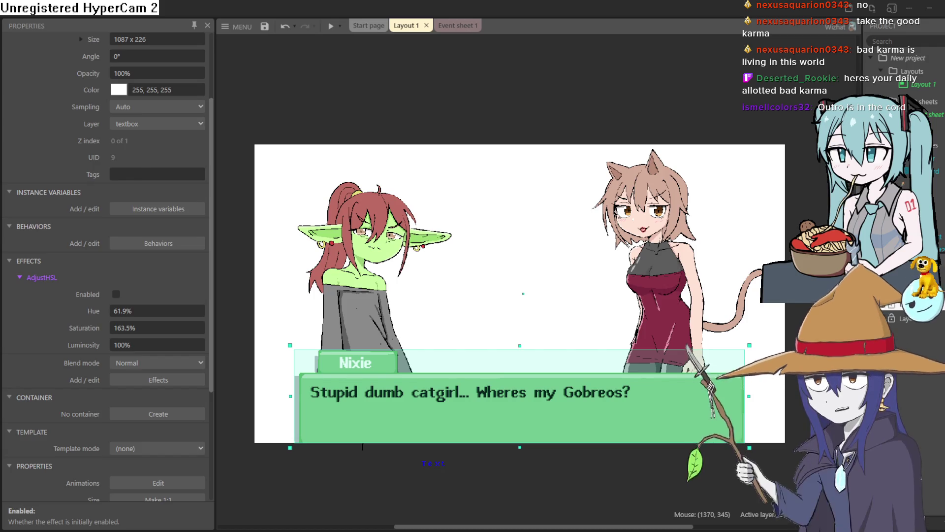
Switch from Construct 3 to the character sketch sheet in Clip Studio Paint.
key("alt+Tab")
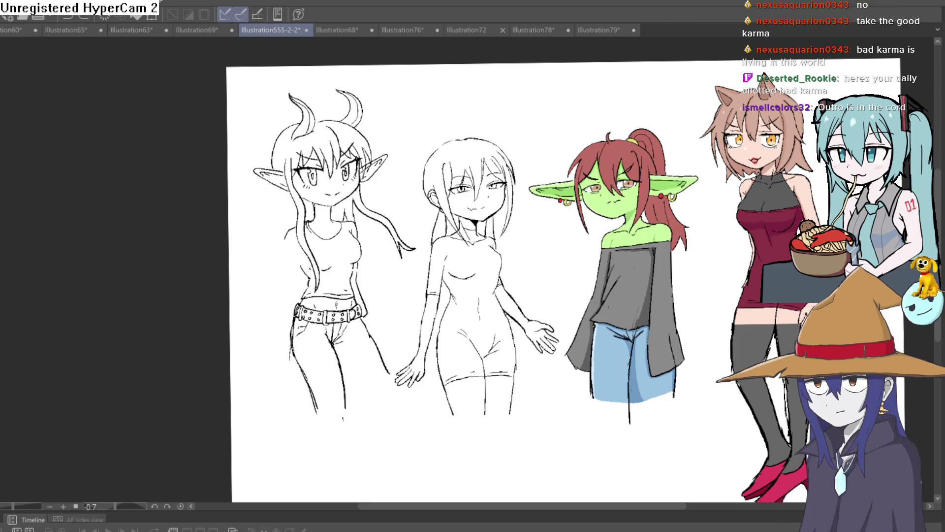
Zoom in on the left figure, redraw its outer jeans leg, and erase the messy strokes.
left_click_drag(392, 294, 391, 228)
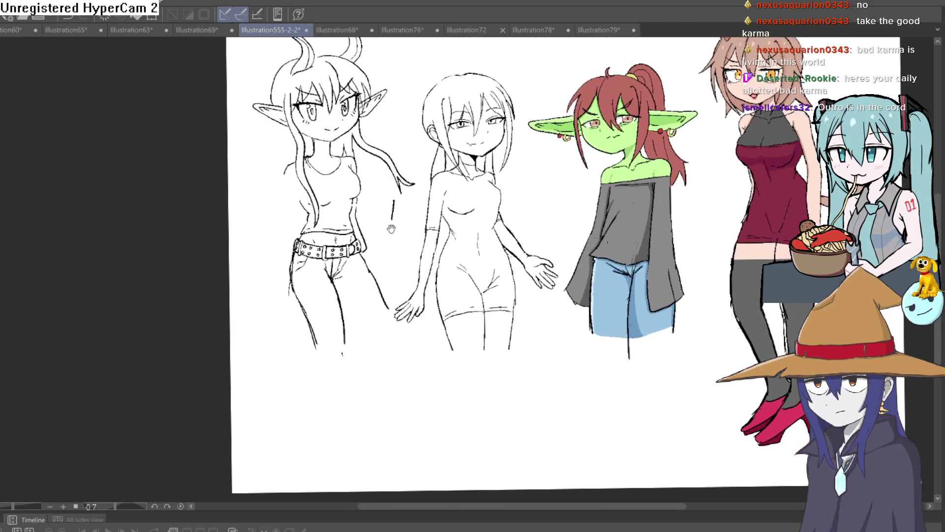
left_click_drag(392, 277, 384, 236)
scroll(341, 285, "up", 3)
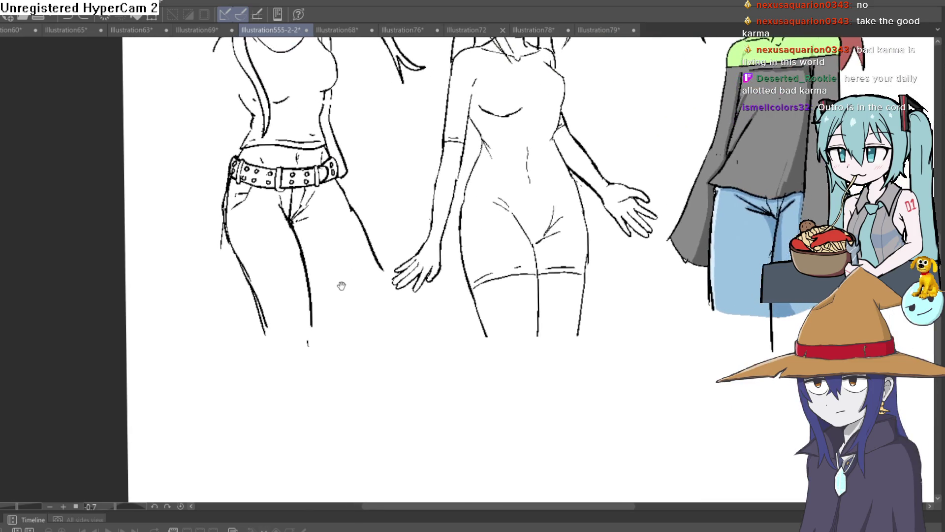
left_click_drag(310, 277, 346, 339)
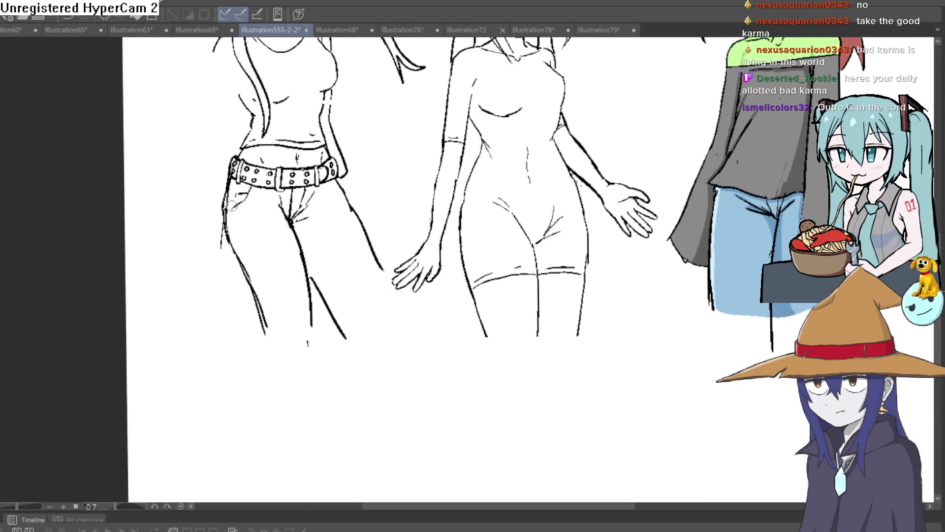
left_click_drag(224, 193, 268, 340)
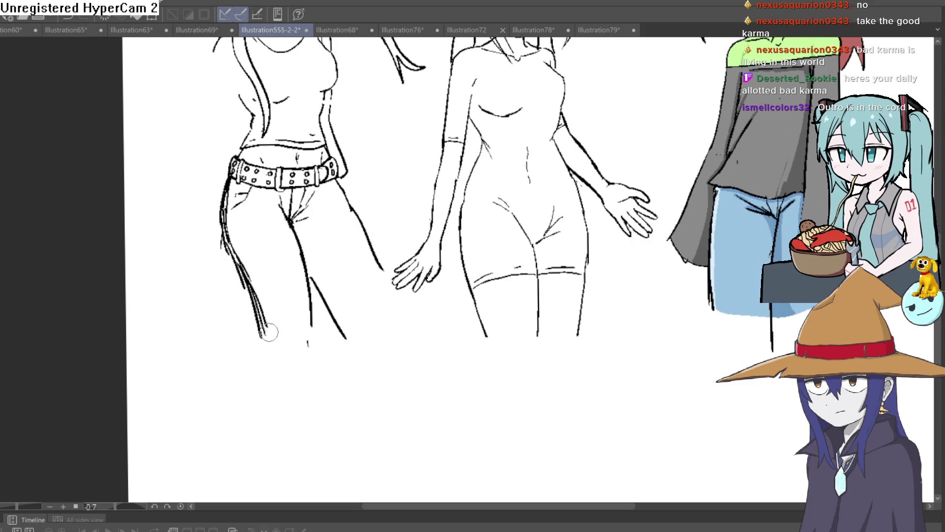
left_click_drag(251, 270, 222, 238)
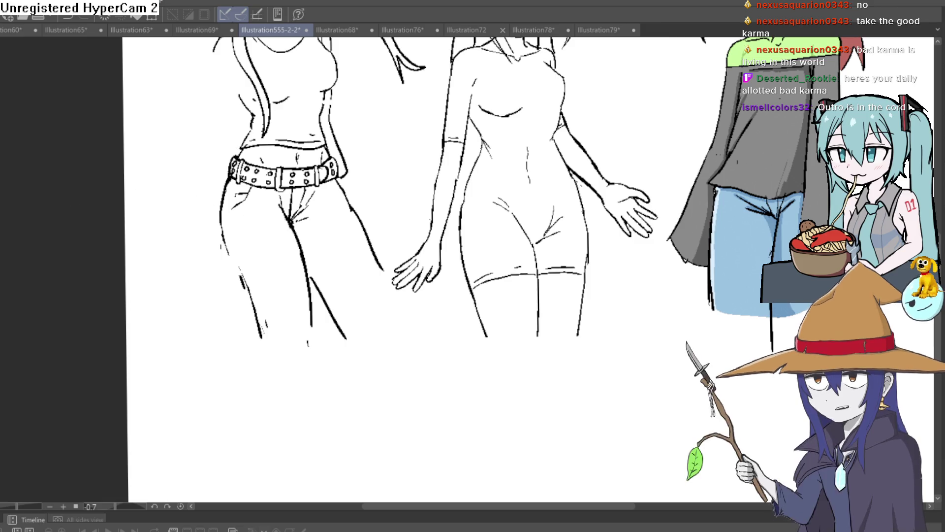
Draw a clean inner jeans leg line and erase the old line and stray mark.
scroll(291, 224, "up", 3)
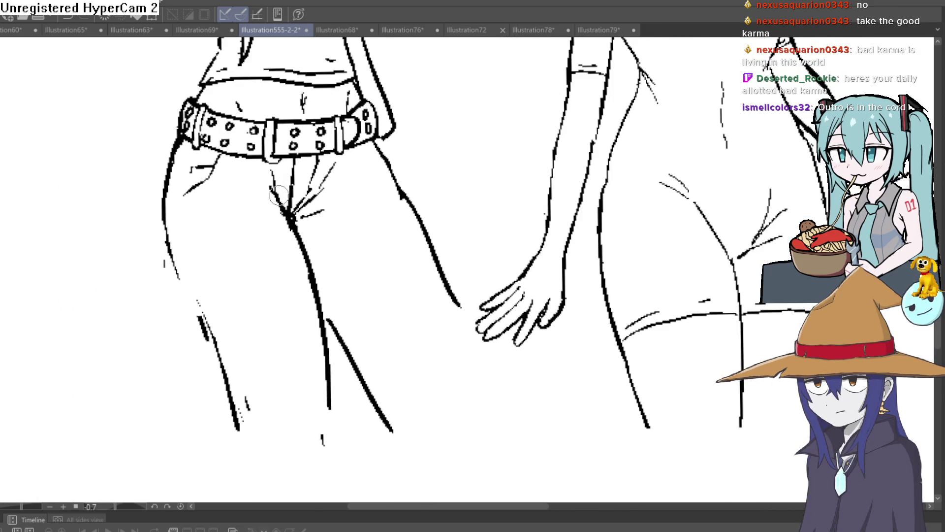
scroll(343, 211, "down", 3)
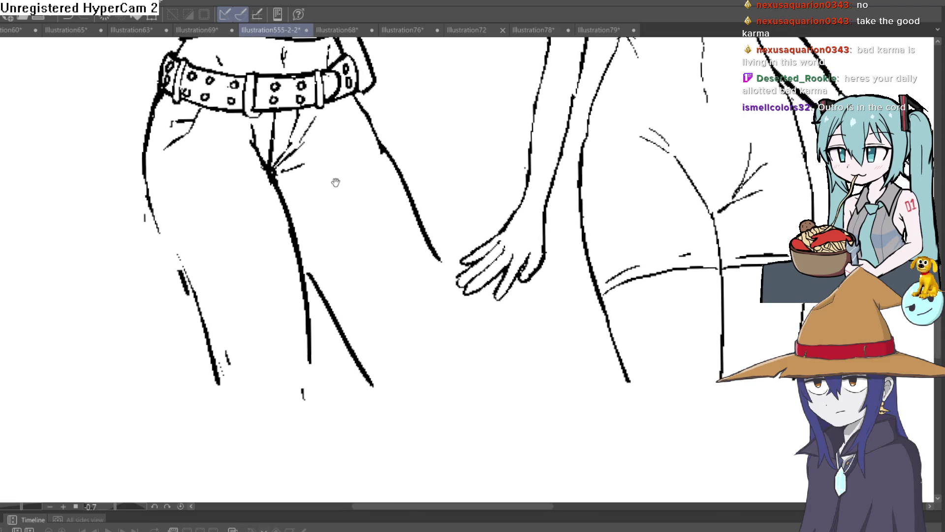
left_click_drag(297, 245, 385, 379)
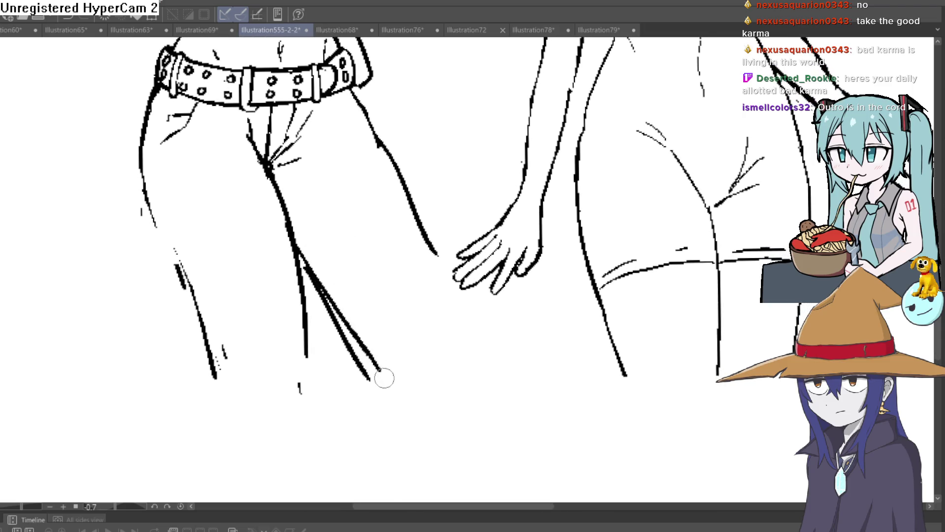
left_click(315, 282)
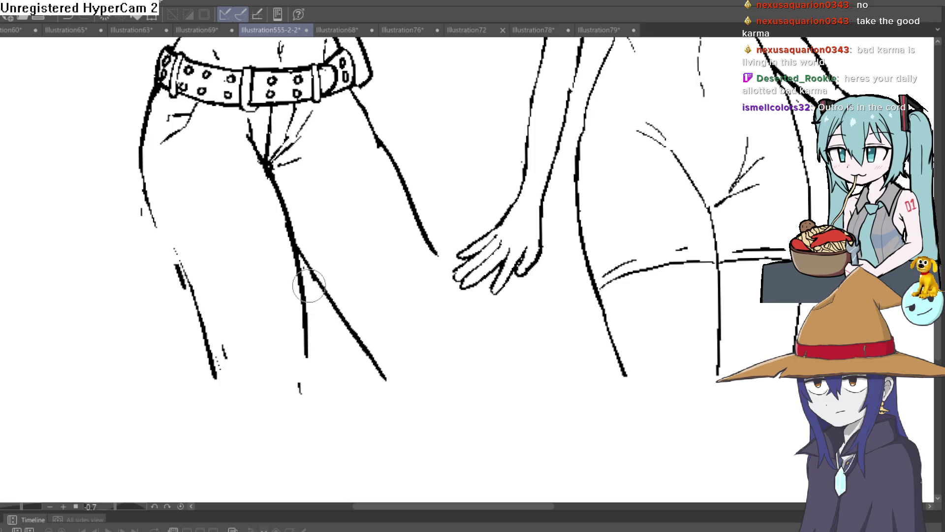
left_click(301, 385)
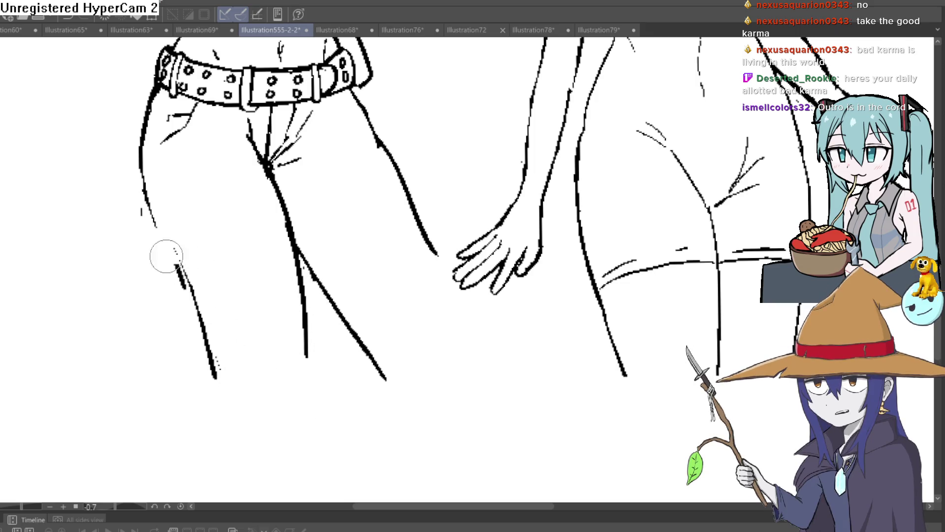
scroll(285, 218, "down", 5)
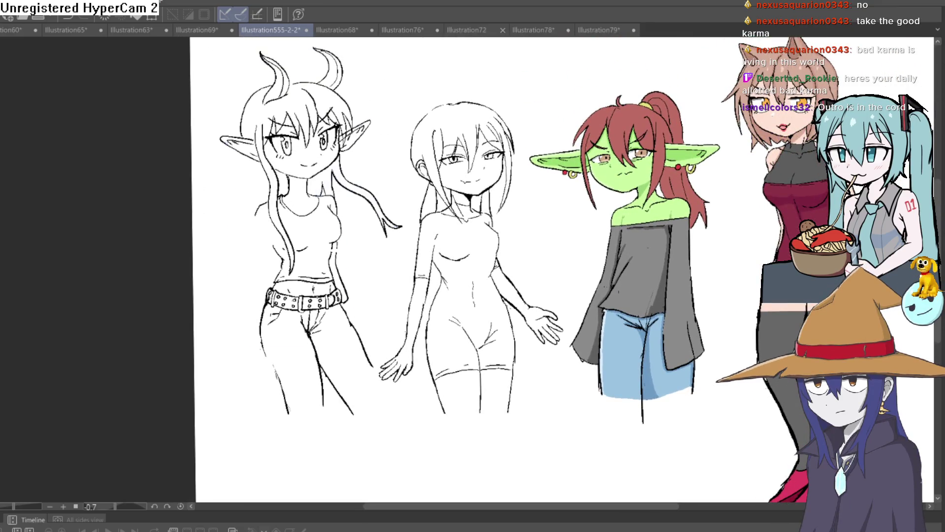
key("ctrl+z")
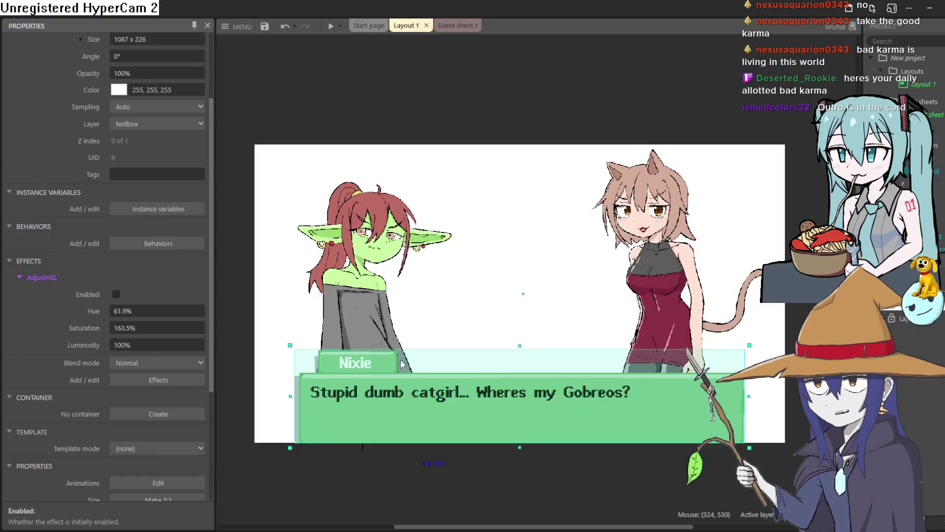
Undo the accidental move of Nixie's dialogue textbox sprite in the layout.
scroll(354, 389, "up", 3, "ctrl")
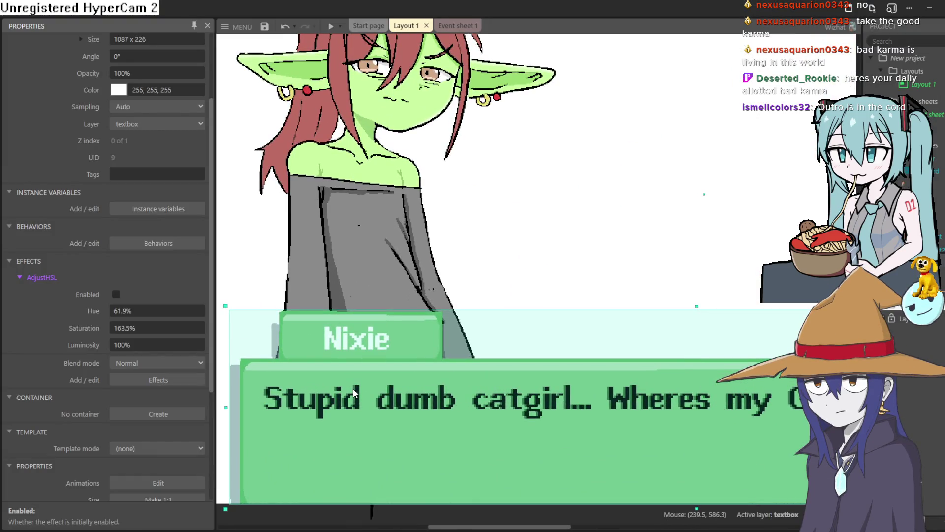
scroll(354, 394, "down", 1, "ctrl")
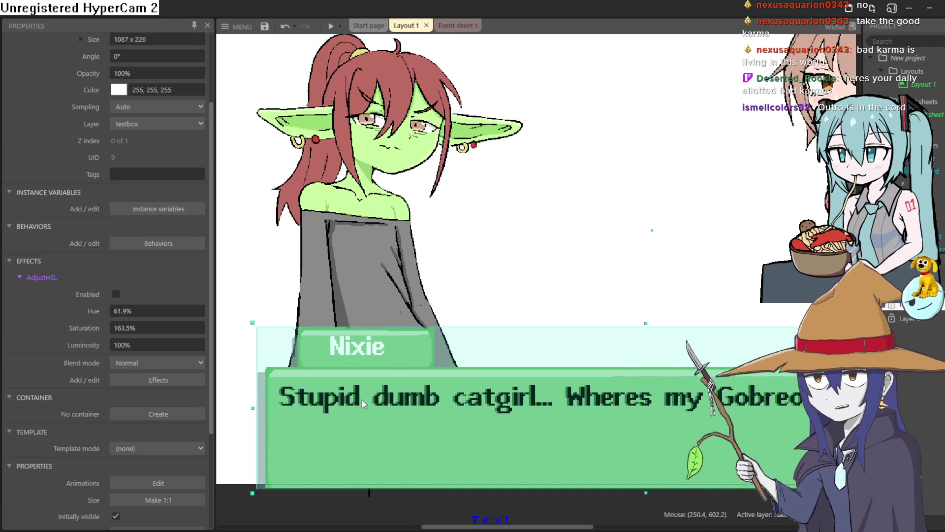
key("ctrl+z")
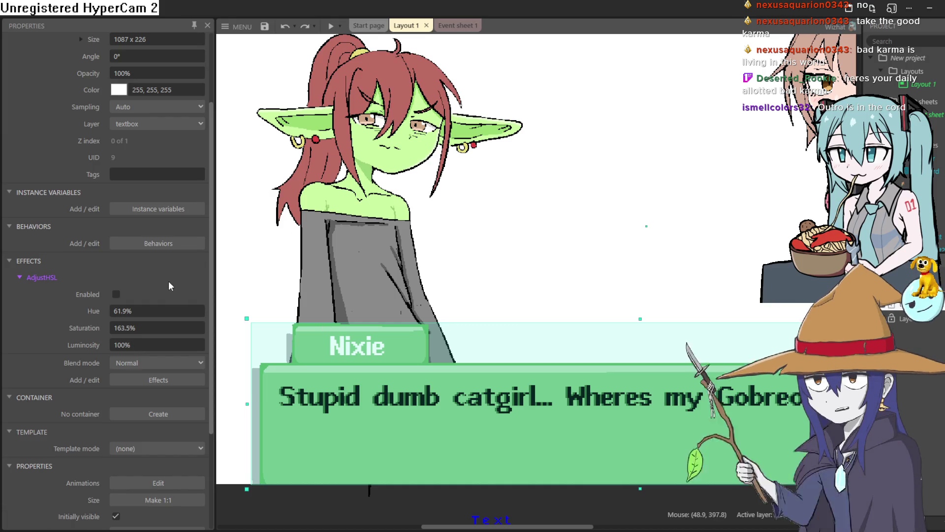
scroll(125, 281, "down", 2)
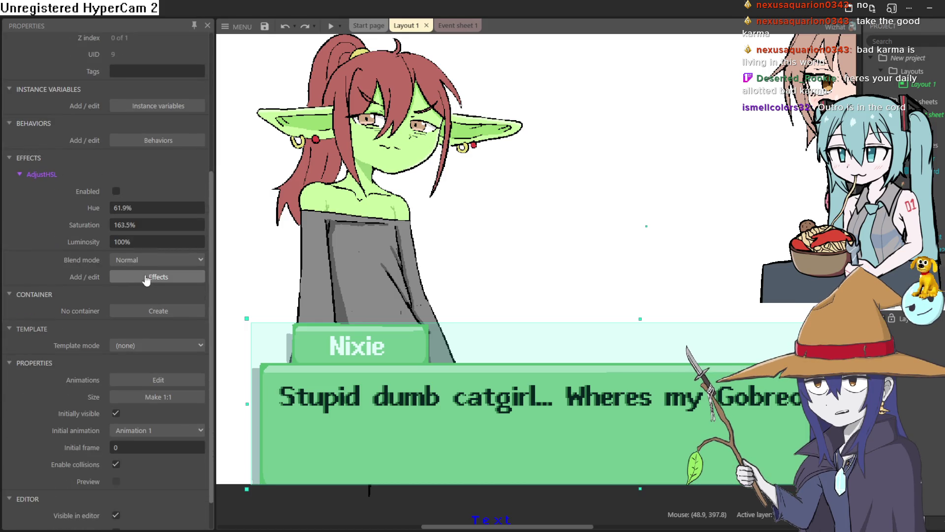
Search the textbox's Add effect catalog for 'outl', then browse all effects beside AdjustHSL.
left_click(153, 277)
left_click(125, 231)
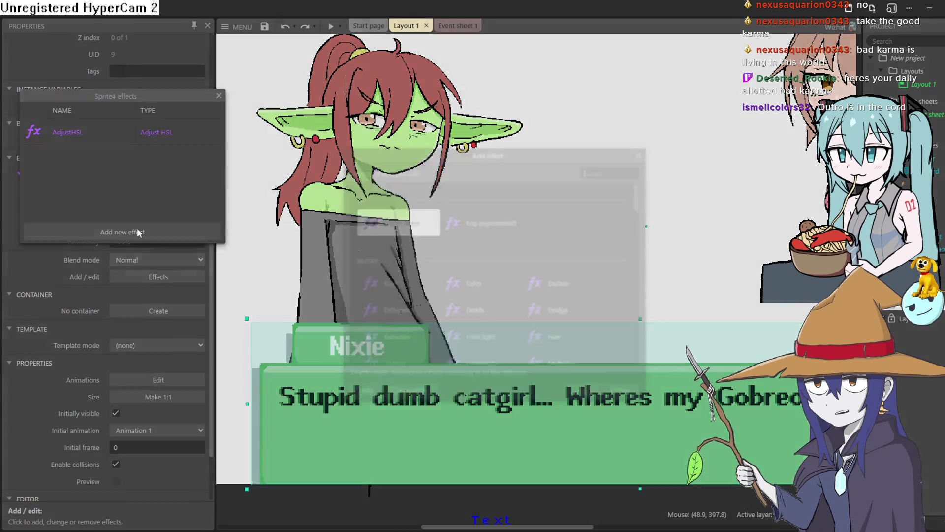
type("ou")
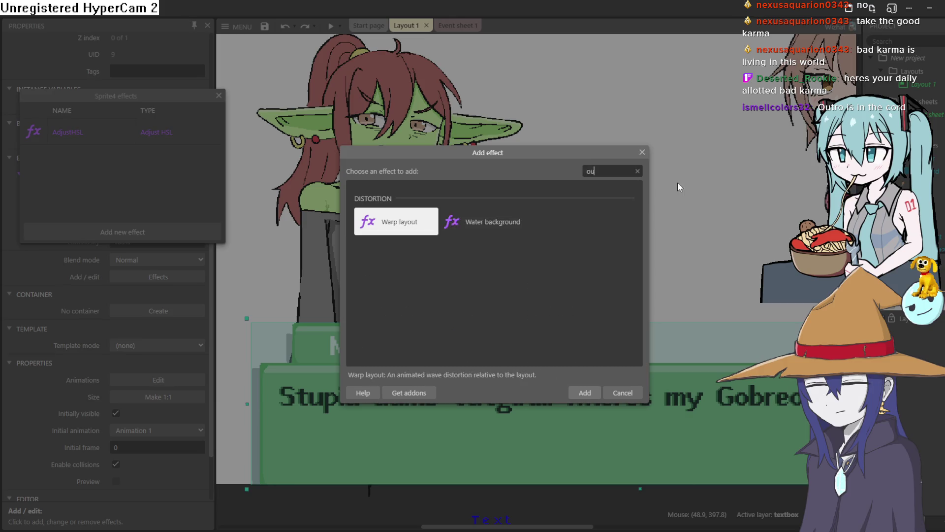
type("tl")
key("BackSpace")
key("BackSpace")
key("BackSpace")
key("BackSpace")
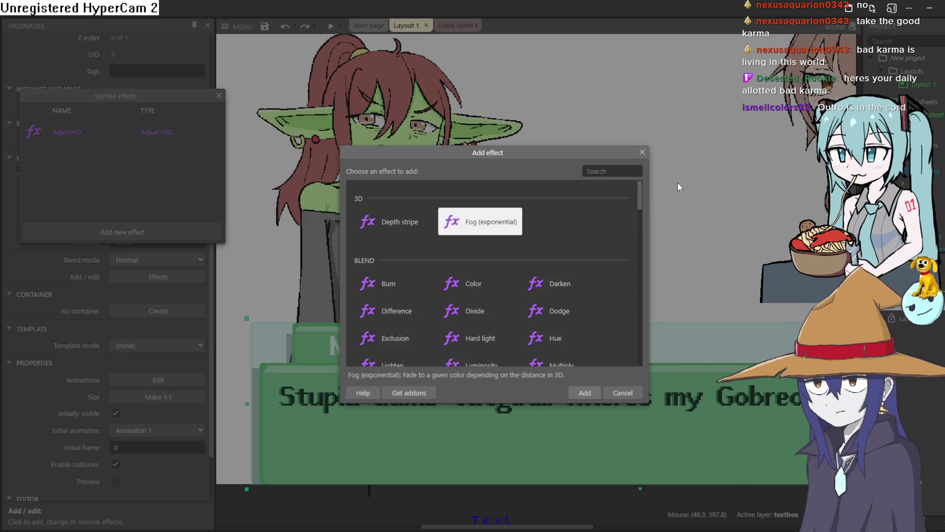
scroll(579, 231, "down", 5)
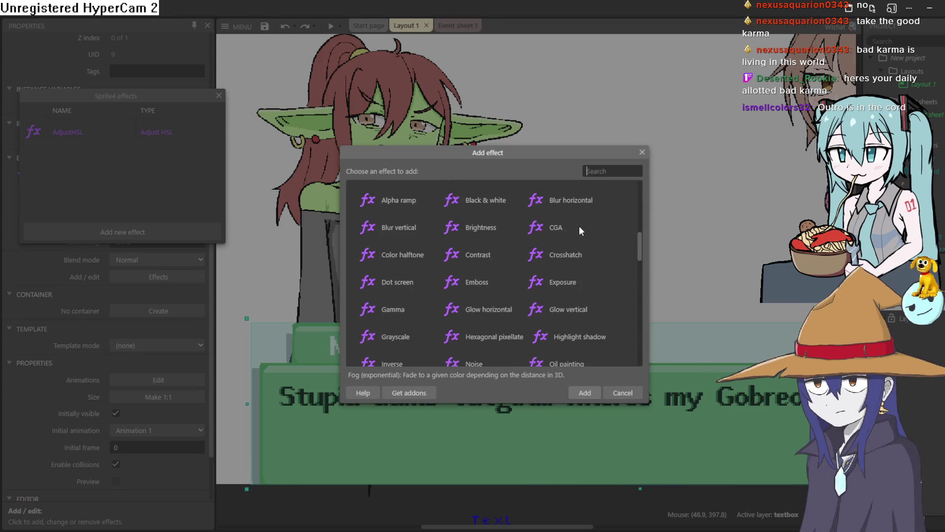
scroll(579, 231, "down", 5)
scroll(579, 230, "down", 5)
scroll(579, 231, "up", 3)
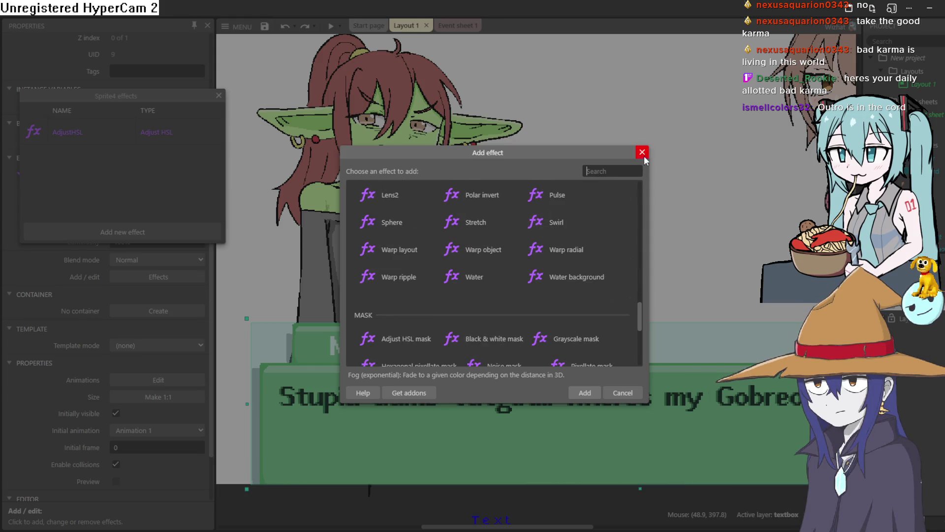
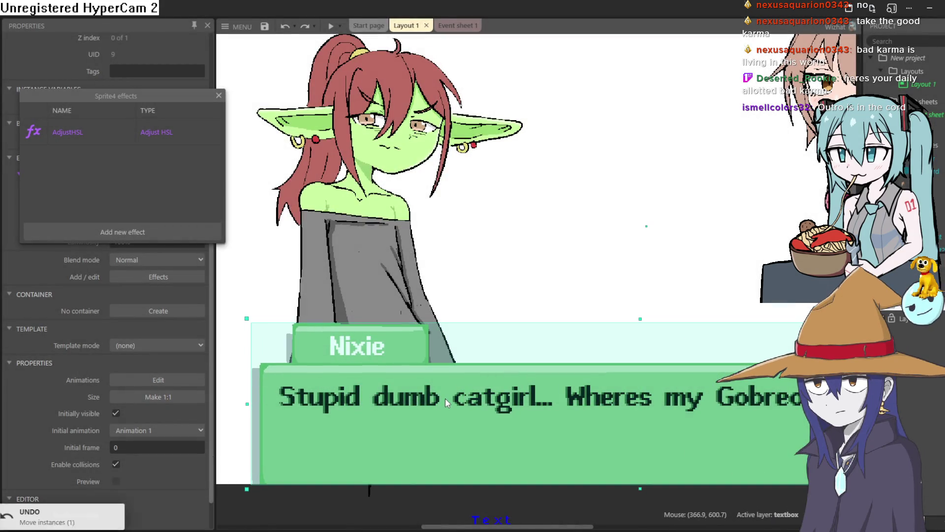
Close the Sprite4 effects list, leaving the dialogue textbox at its original position.
left_click(219, 95)
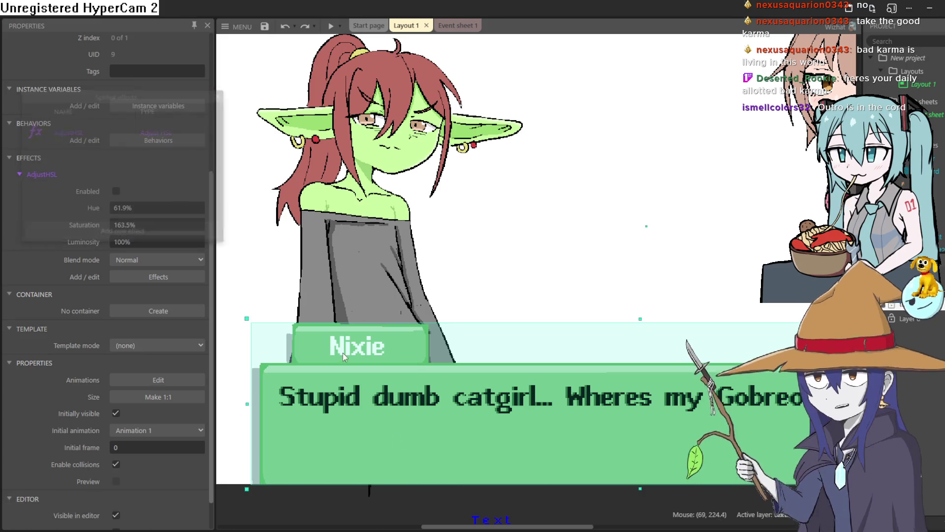
left_click_drag(400, 407, 387, 406)
key("ctrl+z")
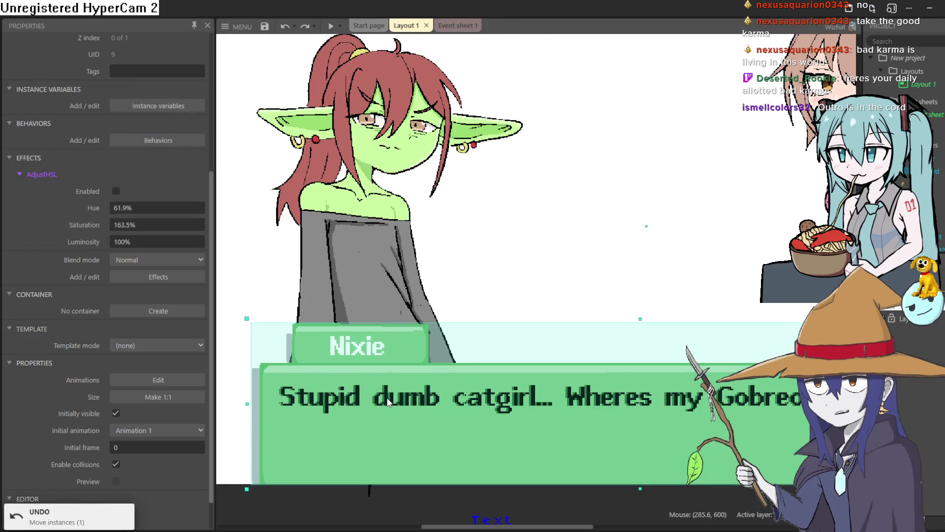
left_click(476, 438)
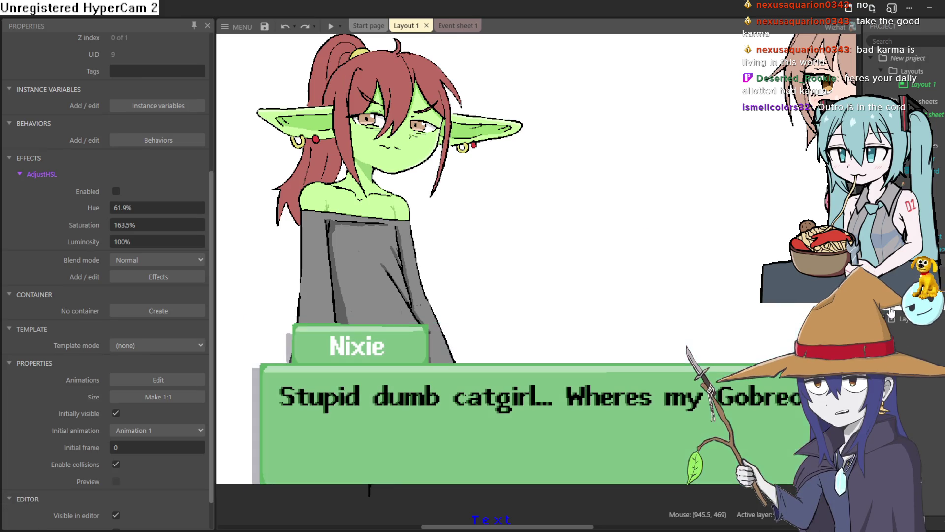
Select the goblin sprite, undo its last move, and deselect it.
left_click(472, 405)
key("ctrl+z")
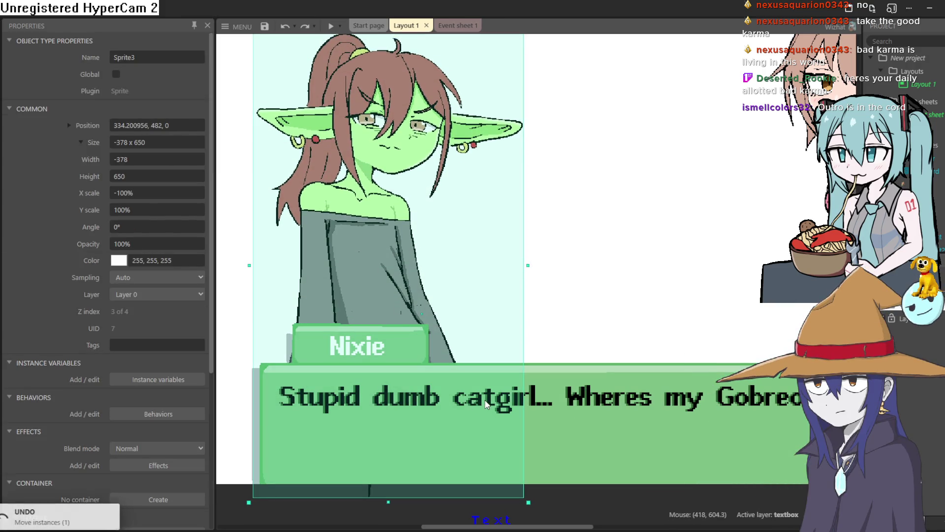
left_click(577, 402)
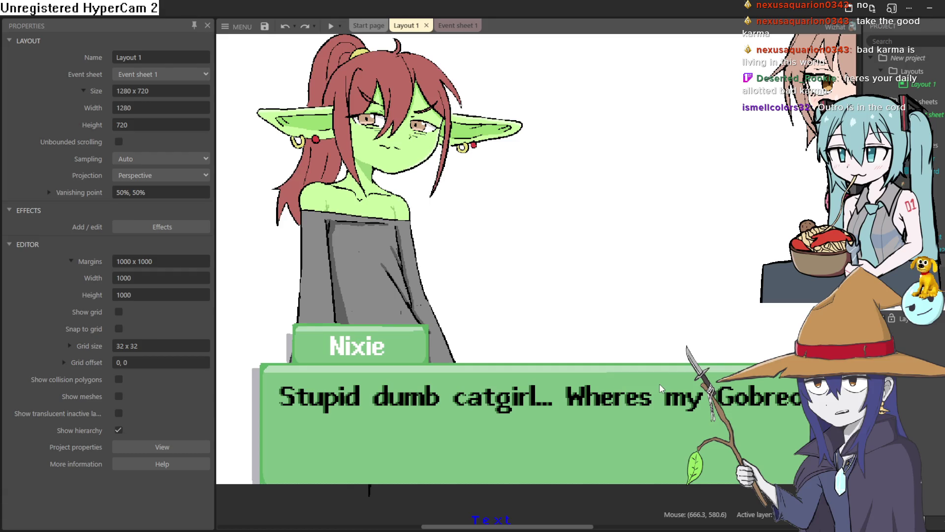
Zoom out, pan, and zoom back in to frame the goblin, catgirl and dialogue box.
scroll(640, 289, "down", 5)
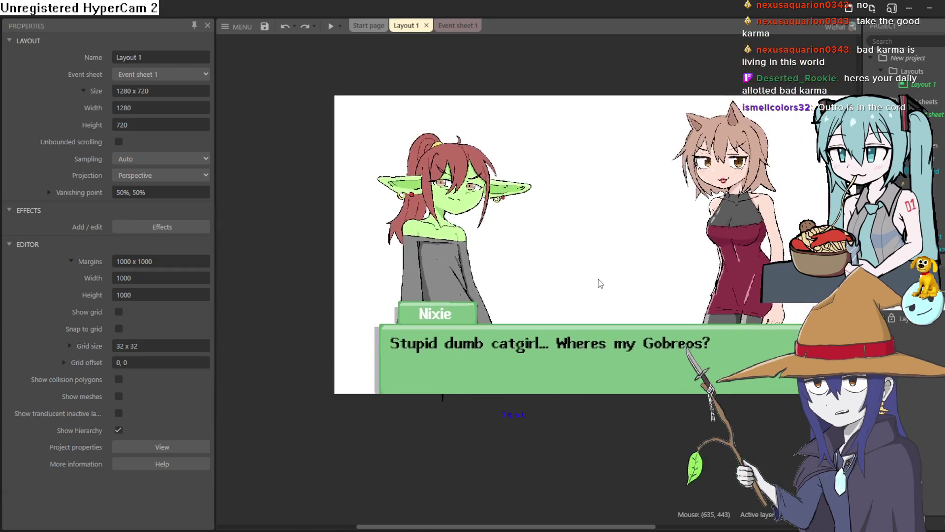
mouse_move(533, 372)
left_mouse_down()
mouse_move(509, 389)
mouse_move(512, 414)
mouse_move(498, 390)
mouse_move(527, 387)
left_mouse_up()
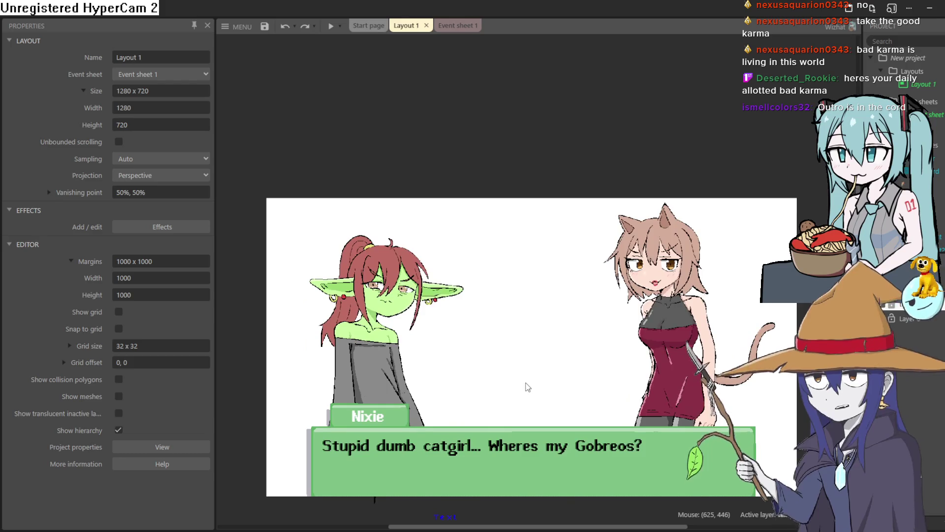
scroll(528, 387, "up", 2)
scroll(500, 414, "up", 2)
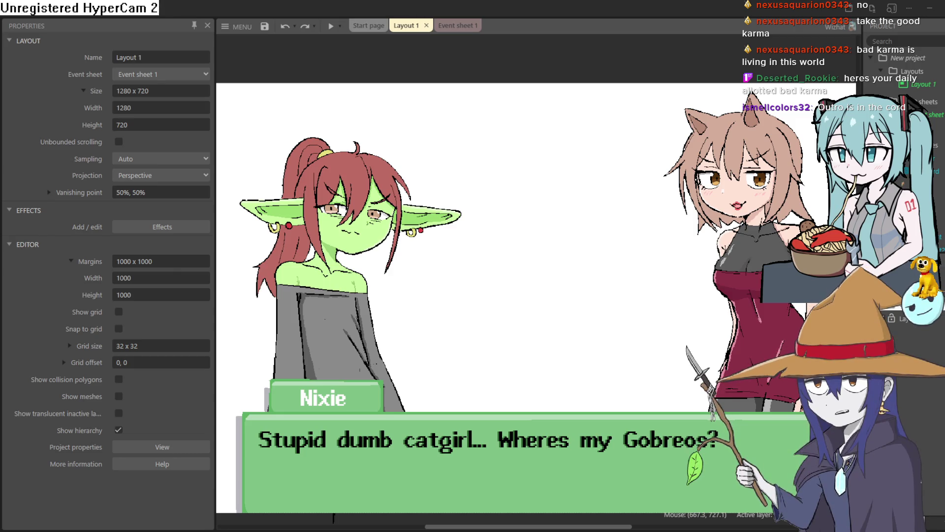
Select the goblin sprite, then switch to the Clip Studio Paint character lineup drawing.
left_click(387, 520)
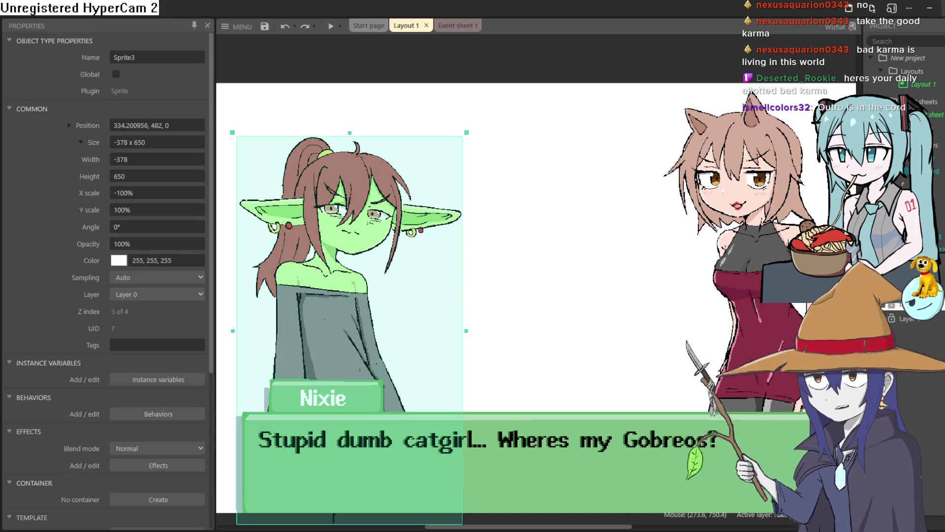
left_click(929, 10)
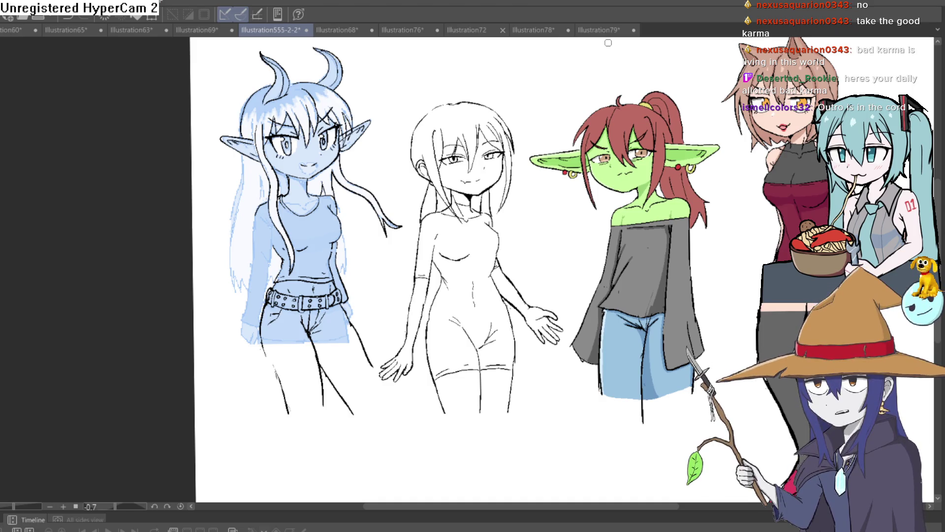
Frame the elf's torso and draw a line along her left sleeve edge.
scroll(367, 294, "down", 1)
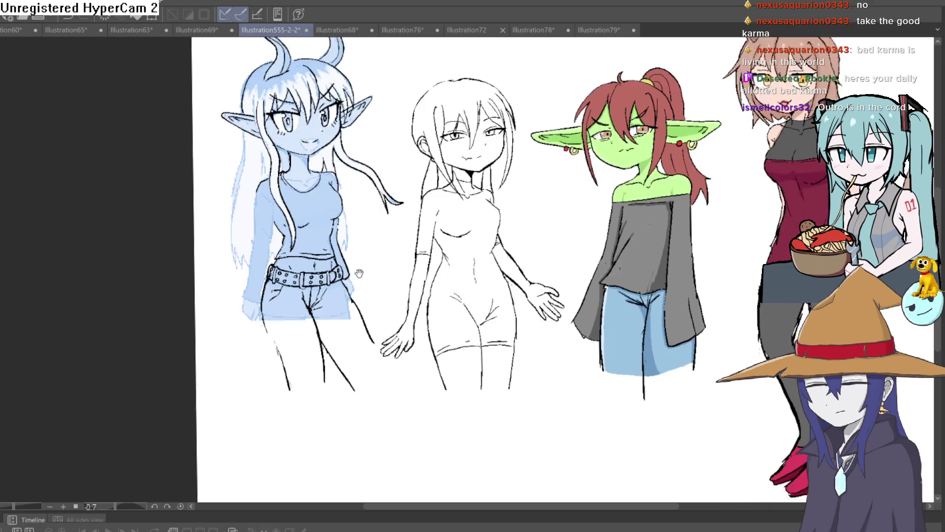
scroll(357, 269, "up", 3)
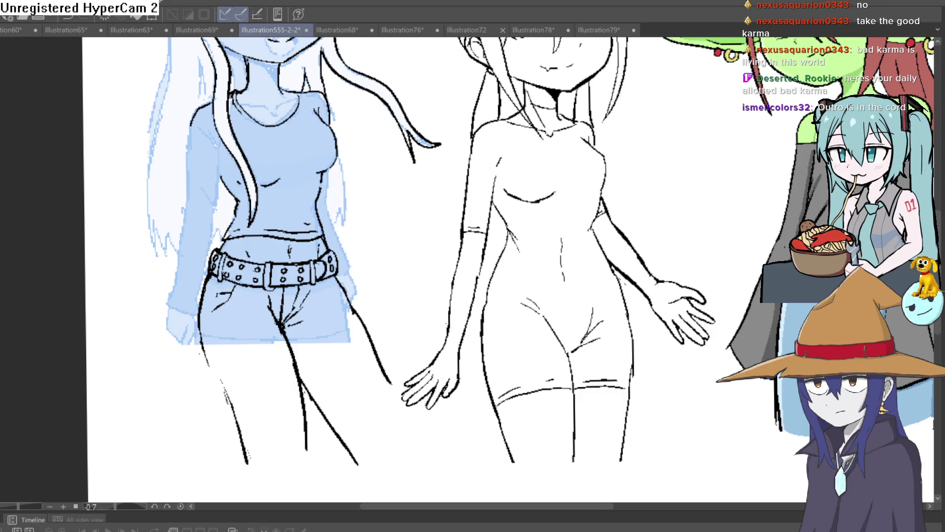
left_click_drag(380, 154, 410, 135)
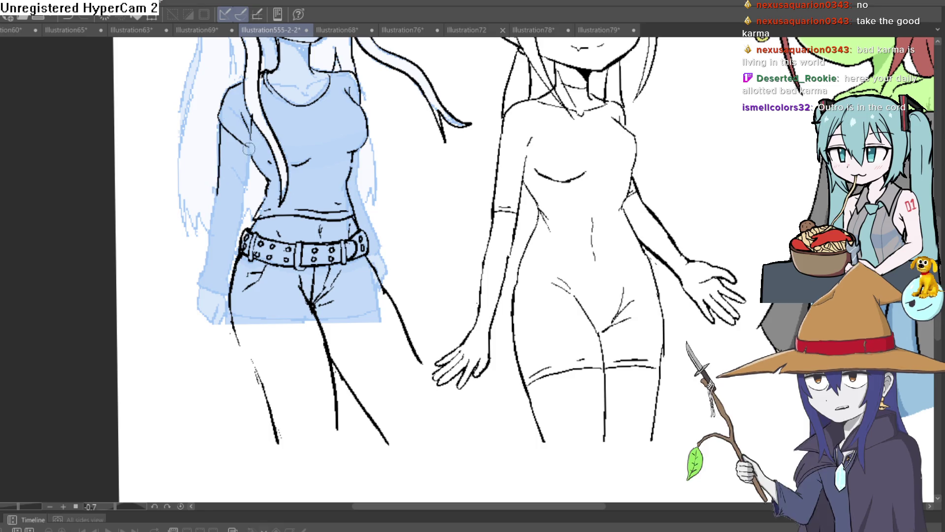
left_click_drag(254, 144, 227, 285)
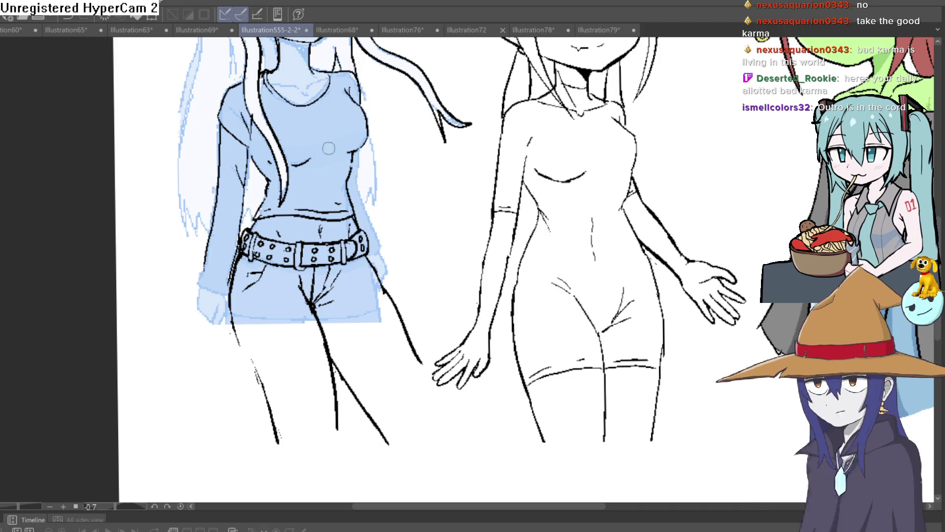
Sketch a clenched fist outline at the sleeve end, with a bolder left contour.
mouse_move(369, 137)
left_mouse_down()
mouse_move(355, 195)
mouse_move(365, 222)
left_mouse_up()
left_click_drag(277, 195, 304, 201)
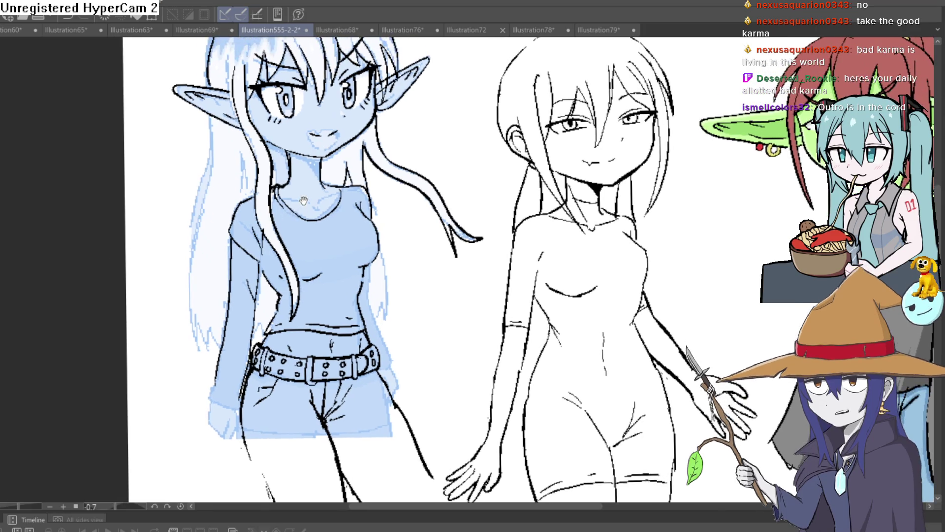
scroll(363, 153, "up", 3)
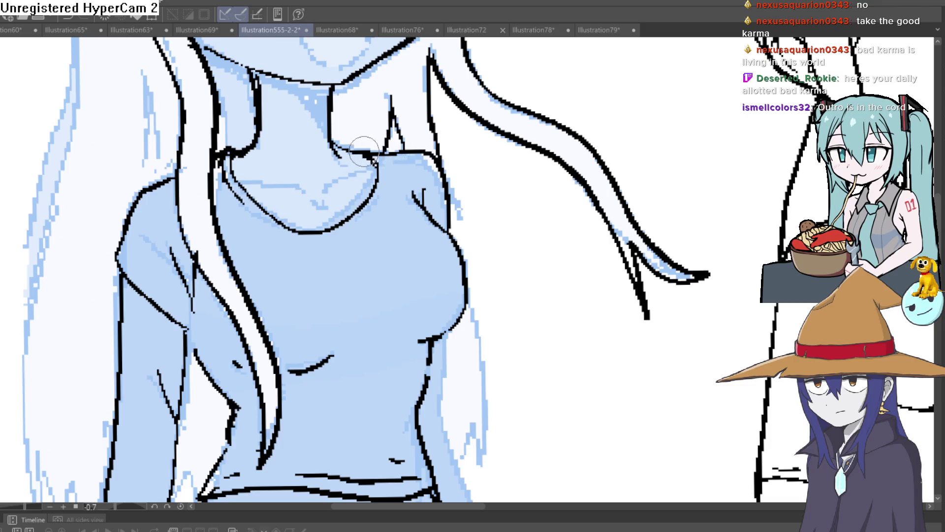
scroll(456, 196, "down", 2)
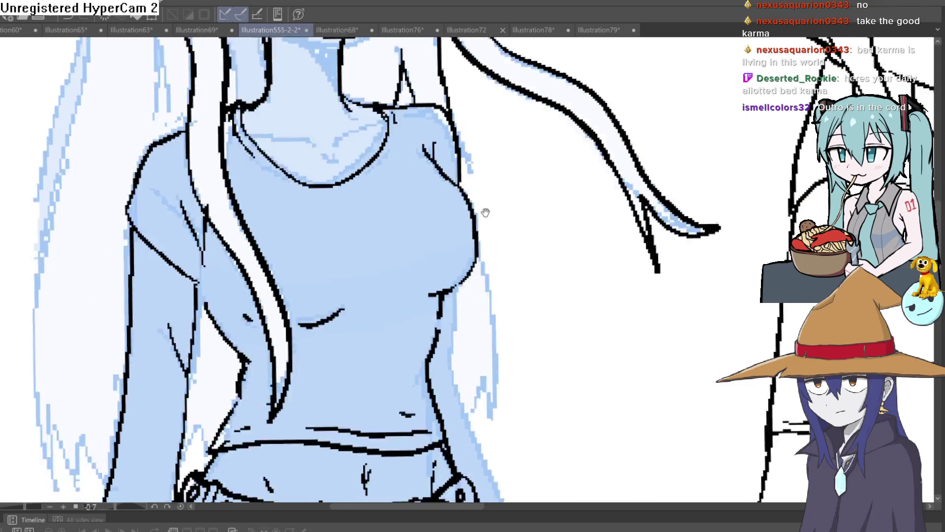
scroll(482, 212, "down", 3)
scroll(521, 165, "down", 3)
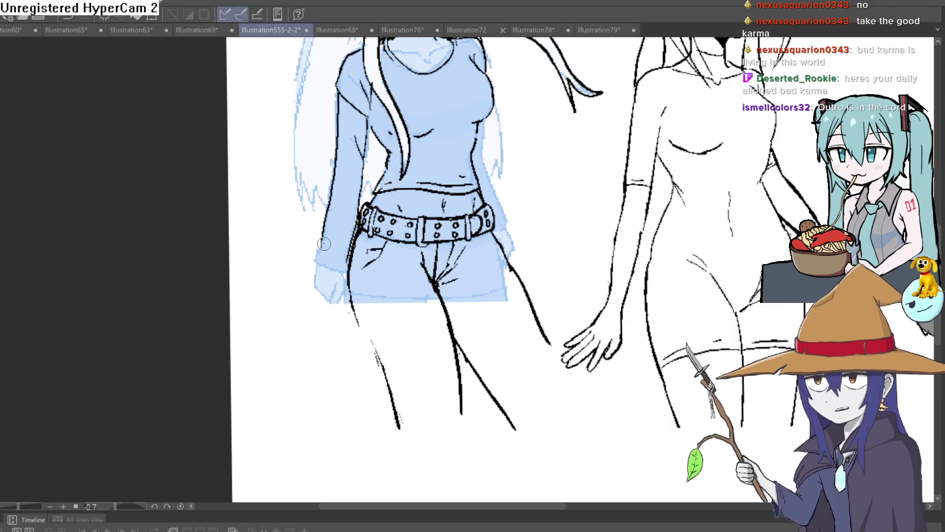
mouse_move(485, 141)
left_mouse_down()
mouse_move(360, 185)
mouse_move(379, 267)
left_mouse_up()
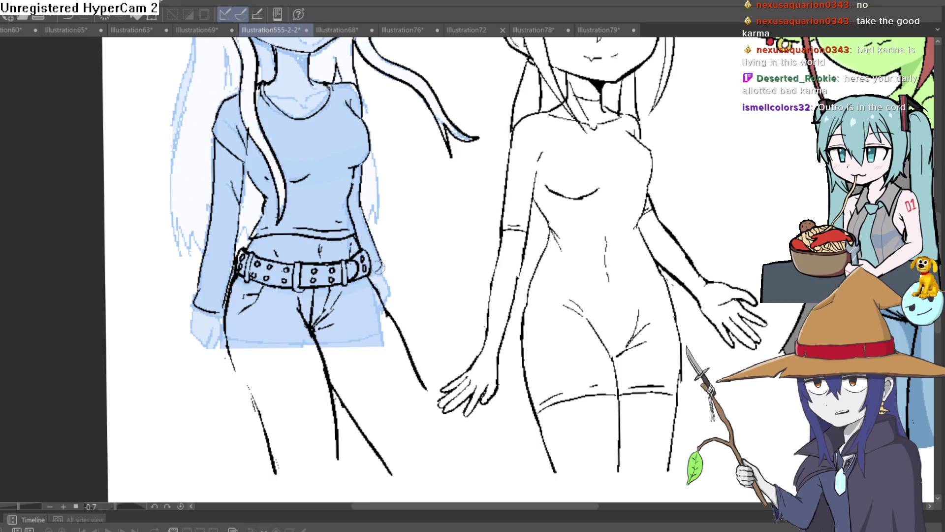
scroll(380, 266, "down", 1)
scroll(374, 246, "down", 1)
left_click_drag(365, 194, 396, 217)
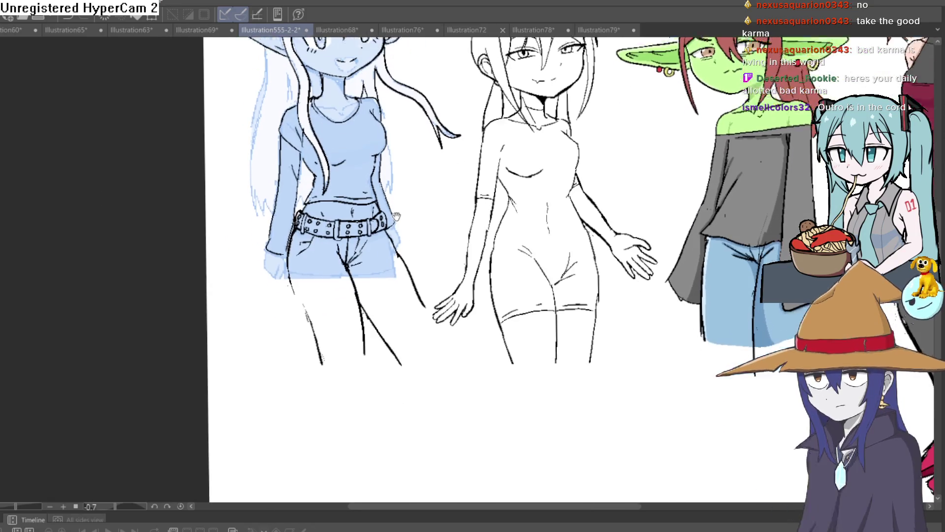
scroll(397, 217, "up", 3)
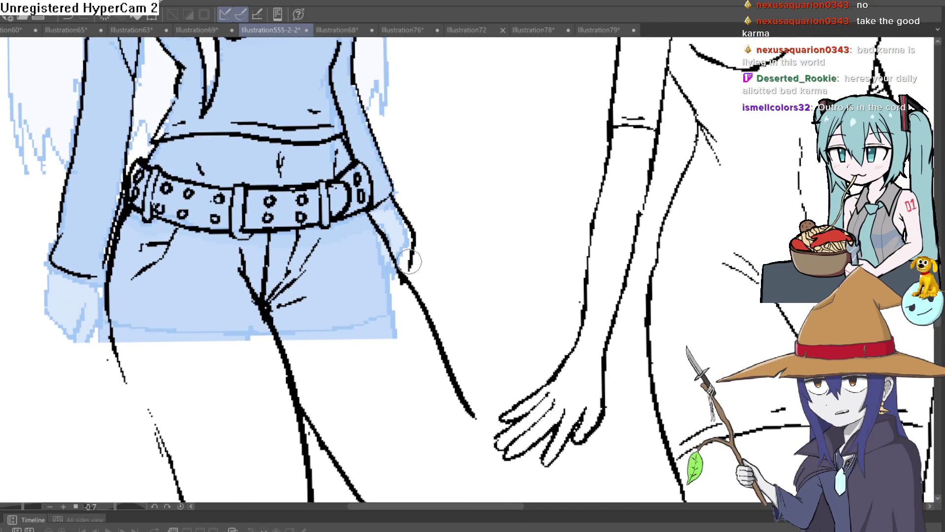
left_click_drag(50, 309, 76, 345)
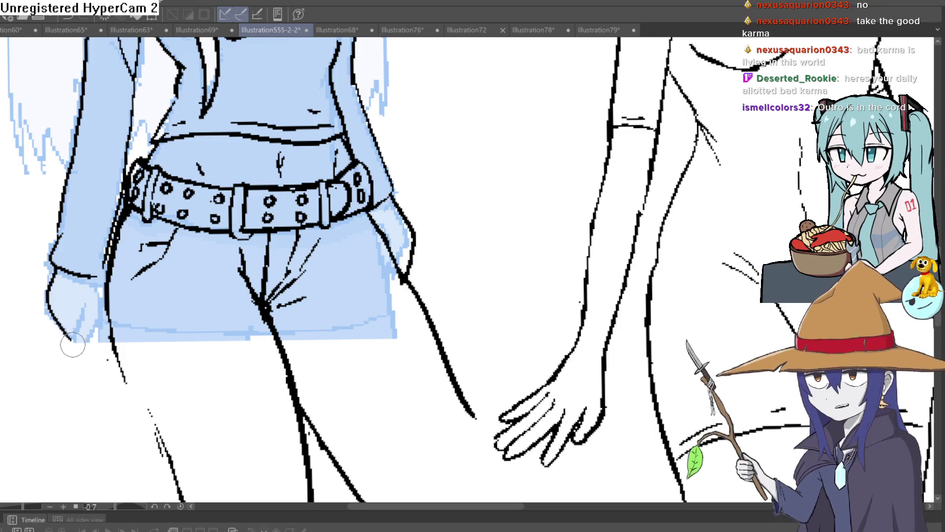
mouse_move(94, 278)
left_mouse_down()
mouse_move(103, 337)
mouse_move(76, 340)
mouse_move(92, 307)
left_mouse_up()
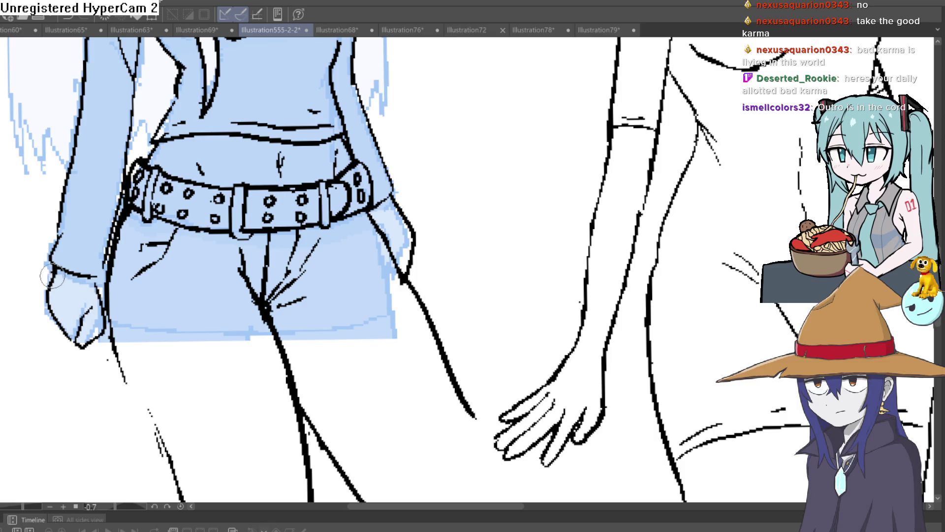
left_click_drag(46, 286, 49, 315)
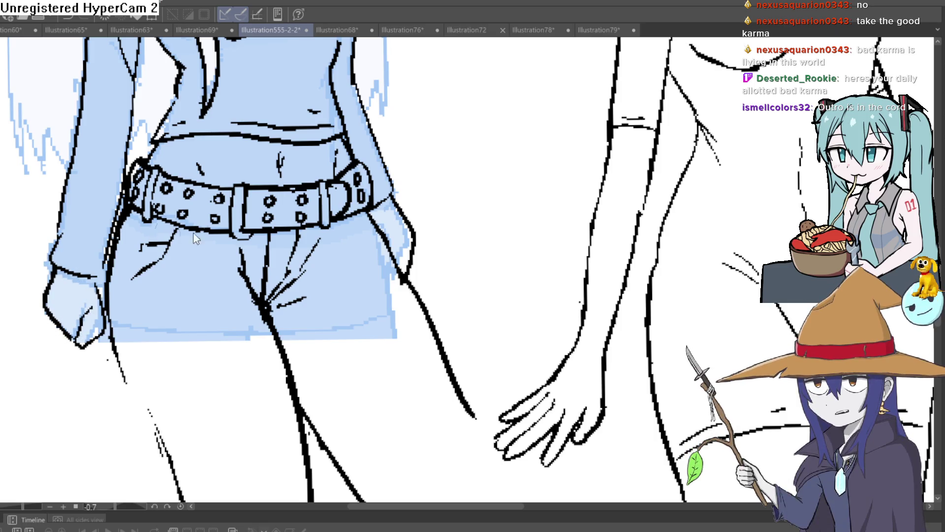
Briefly hide the elf's blue colouring to check the line art, then restore it.
scroll(196, 238, "down", 3)
scroll(196, 239, "up", 2)
left_click_drag(345, 295, 356, 270)
scroll(356, 270, "up", 1)
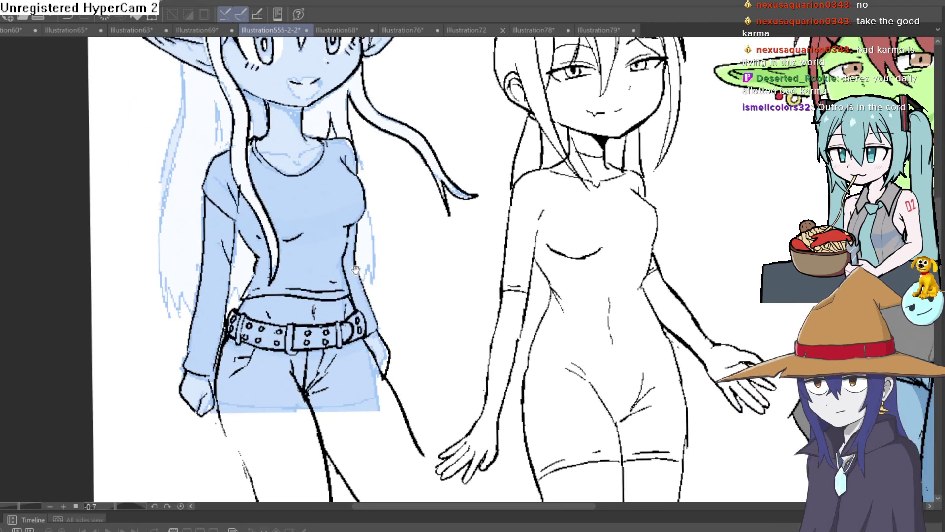
scroll(355, 270, "down", 2)
scroll(352, 295, "up", 1)
scroll(350, 310, "up", 1)
mouse_move(350, 310)
left_mouse_down()
mouse_move(348, 319)
mouse_move(373, 256)
left_mouse_up()
scroll(373, 256, "down", 2)
scroll(373, 256, "up", 1)
scroll(524, 288, "up", 1)
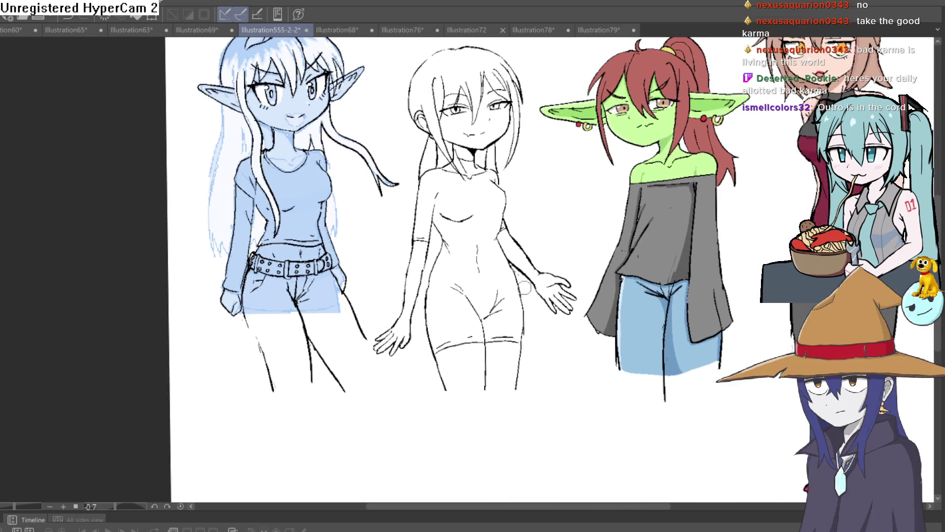
key("ctrl+z")
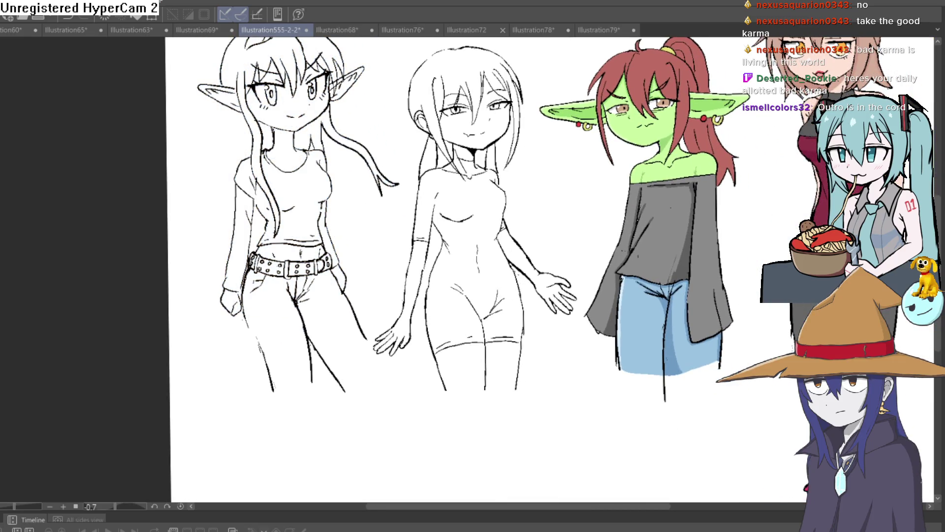
key("ctrl+y")
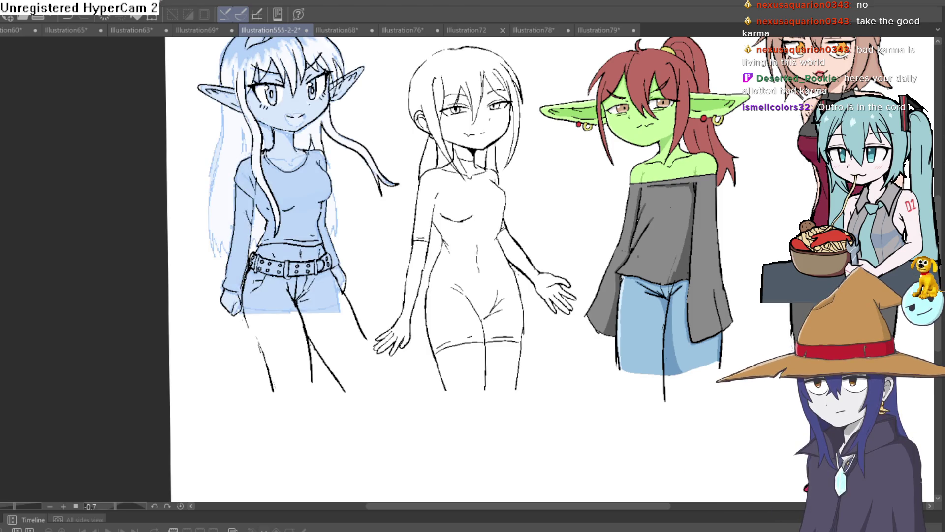
left_click(369, 130)
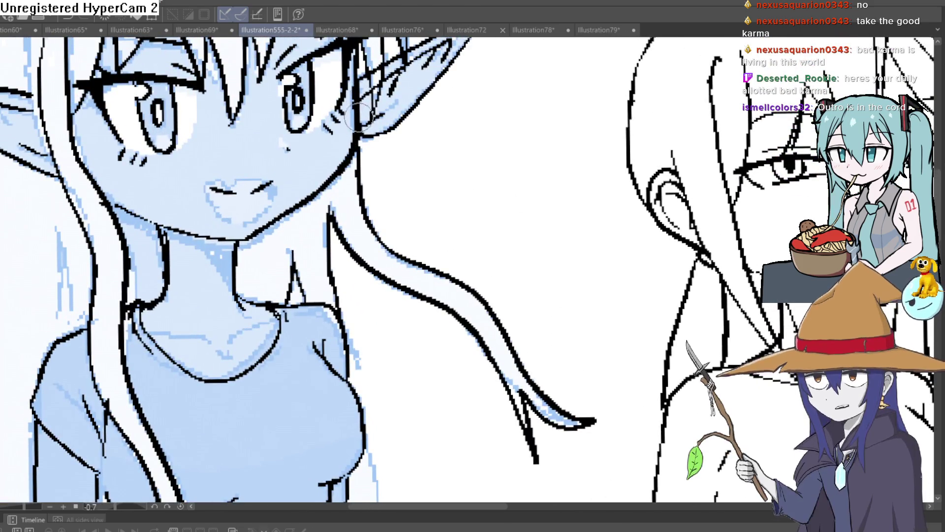
Rotate the canvas, rework the face's left outline, and erase part of the old mouth.
mouse_move(392, 181)
left_mouse_down()
mouse_move(570, 255)
mouse_move(488, 450)
left_mouse_up()
left_click_drag(411, 117, 400, 232)
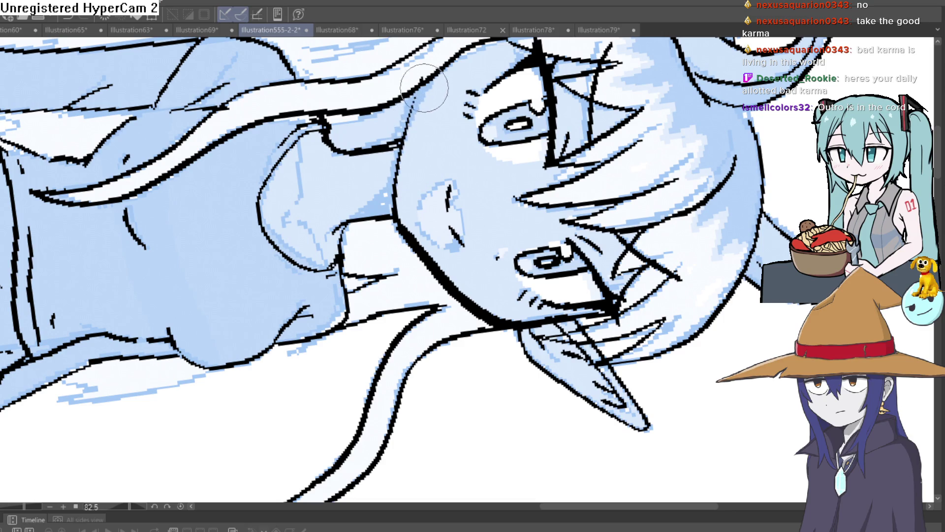
scroll(433, 329, "up", 3)
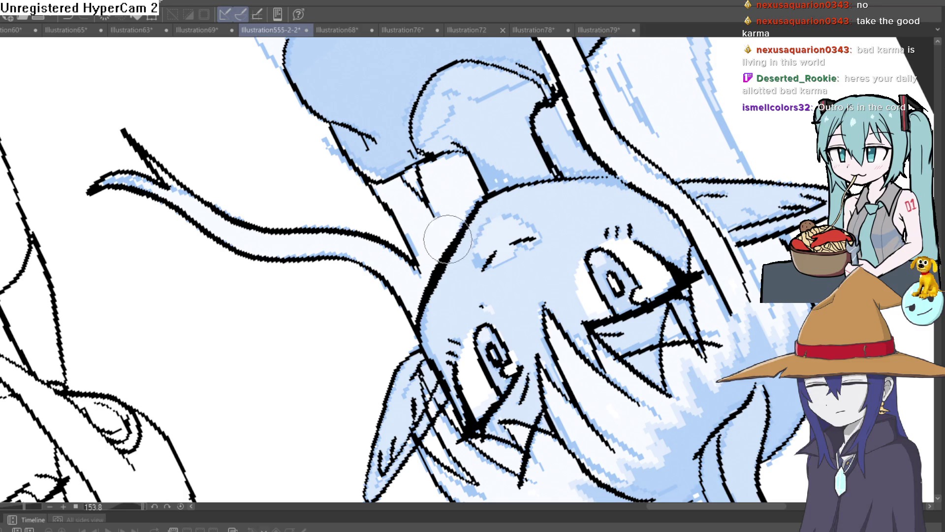
mouse_move(429, 268)
left_mouse_down()
mouse_move(425, 287)
mouse_move(471, 232)
left_mouse_up()
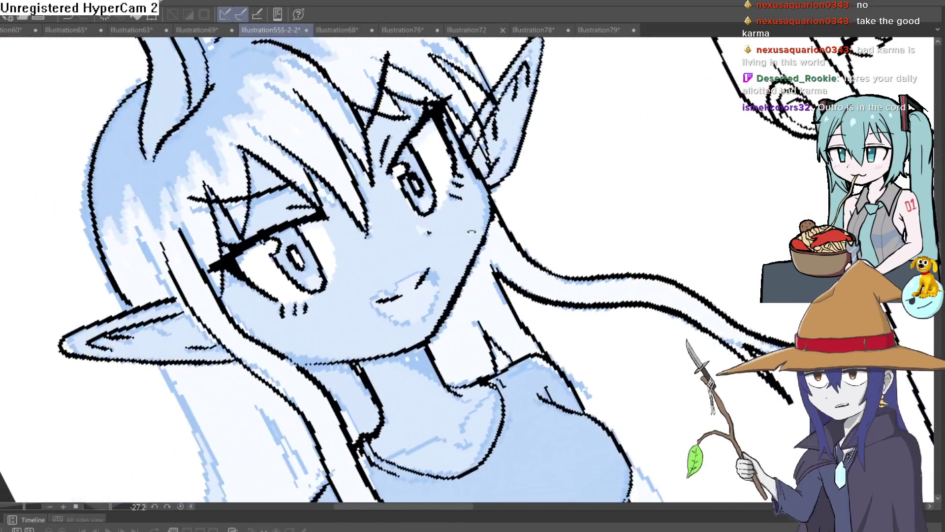
left_click_drag(436, 270, 379, 313)
scroll(464, 271, "down", 5)
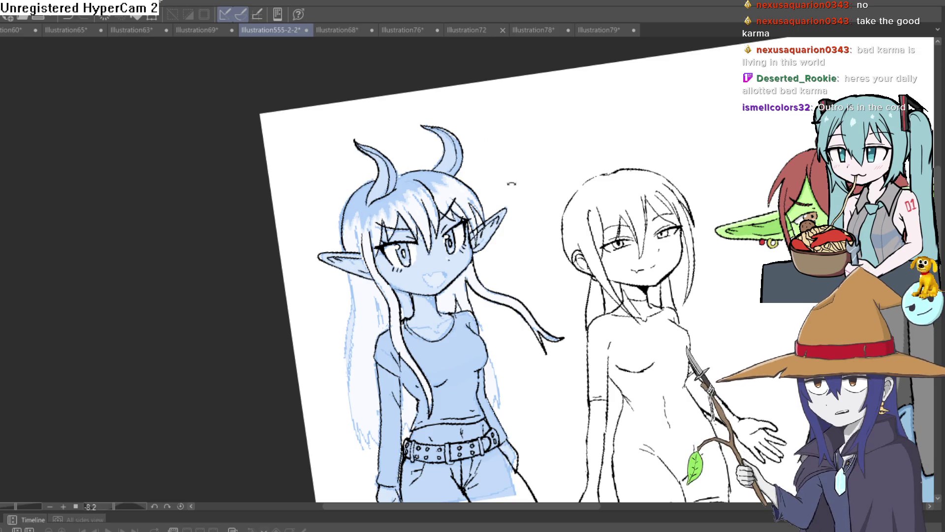
Ink the new open mouth with cheek strokes and a wavy upper lip.
left_click_drag(458, 246, 473, 213)
scroll(424, 197, "up", 5)
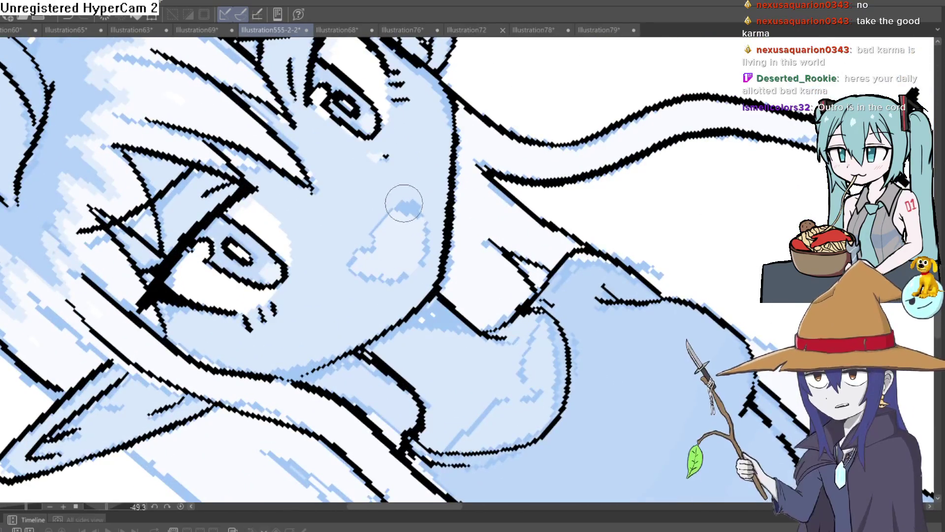
left_click_drag(375, 225, 410, 205)
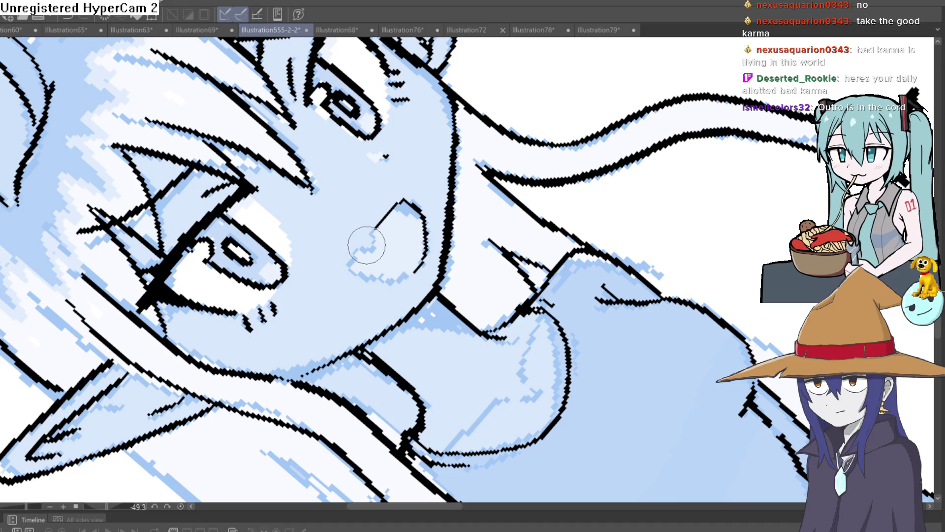
left_click_drag(373, 232, 412, 270)
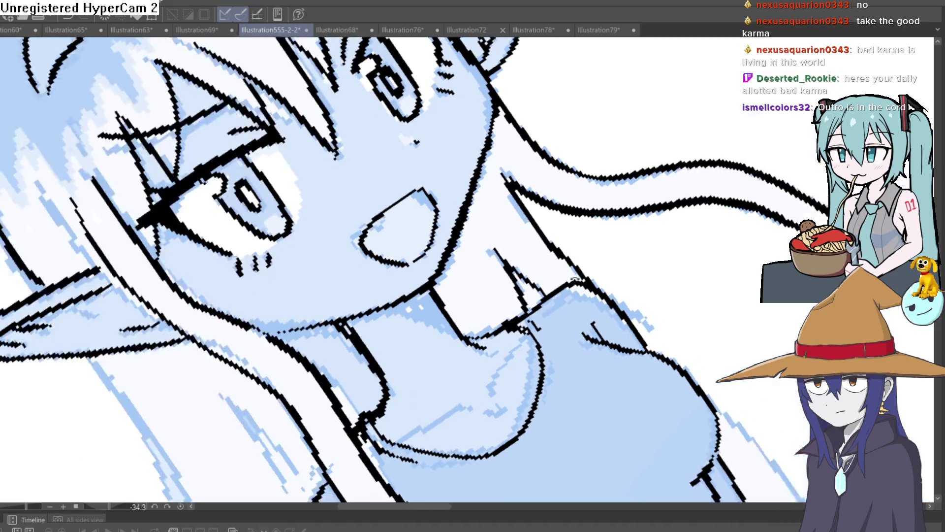
mouse_move(542, 206)
left_mouse_down()
mouse_move(573, 297)
mouse_move(566, 320)
left_mouse_up()
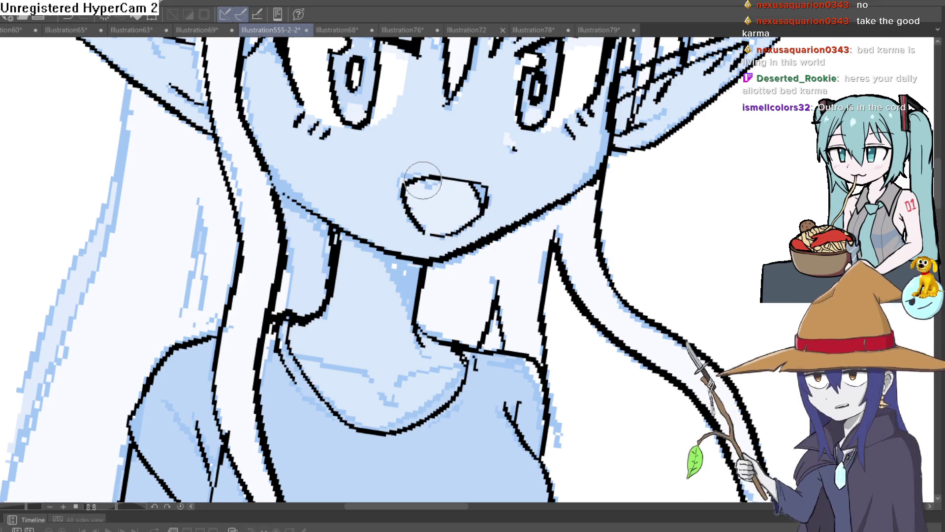
left_click_drag(412, 180, 440, 181)
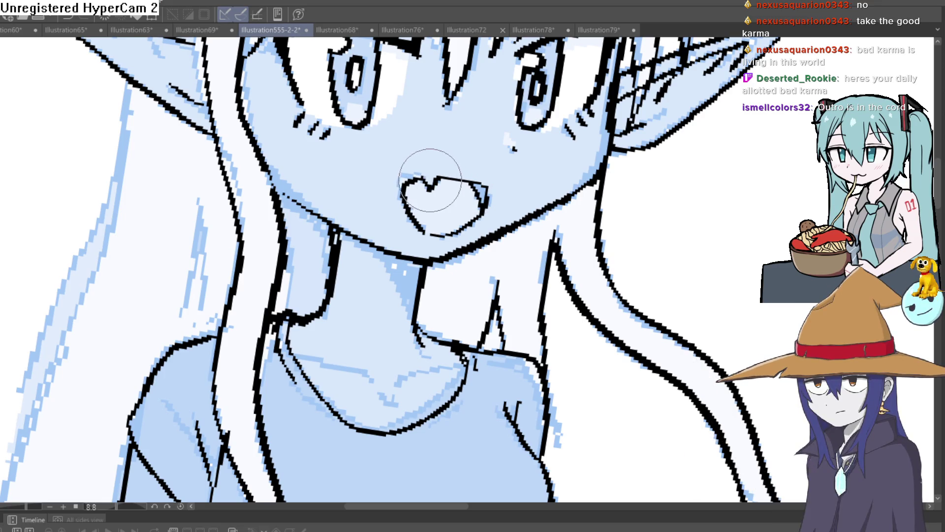
scroll(398, 227, "down", 5)
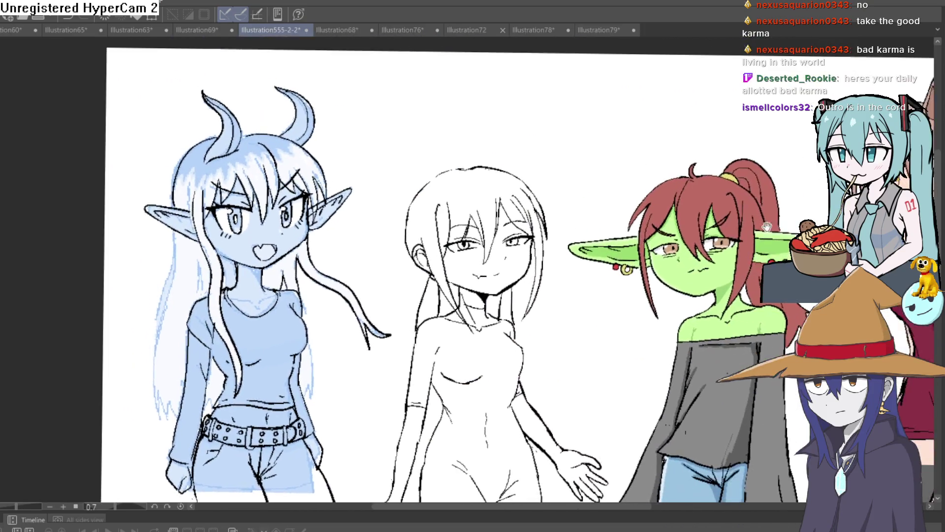
Straighten the canvas, look over the other figures, and return to the elf's face.
left_click_drag(398, 227, 493, 207)
scroll(548, 198, "up", 5)
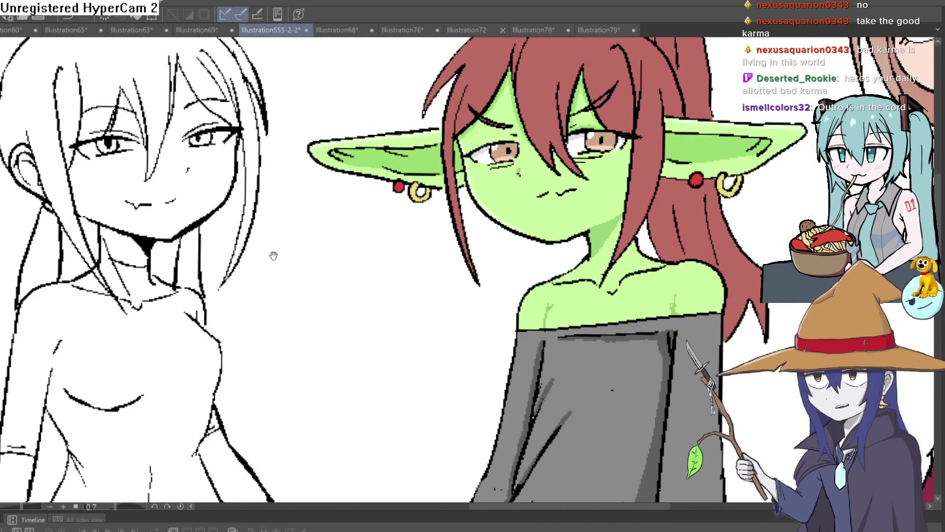
left_click_drag(332, 255, 500, 205)
scroll(500, 205, "up", 3)
scroll(486, 365, "up", 2)
scroll(485, 365, "down", 3)
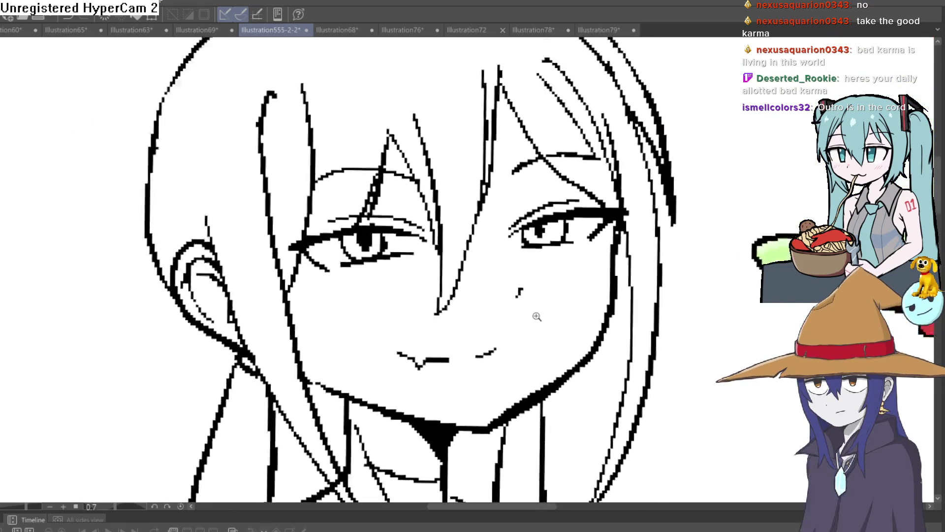
scroll(486, 364, "down", 2)
left_click_drag(486, 365, 452, 231)
scroll(452, 231, "up", 1)
scroll(452, 232, "up", 2)
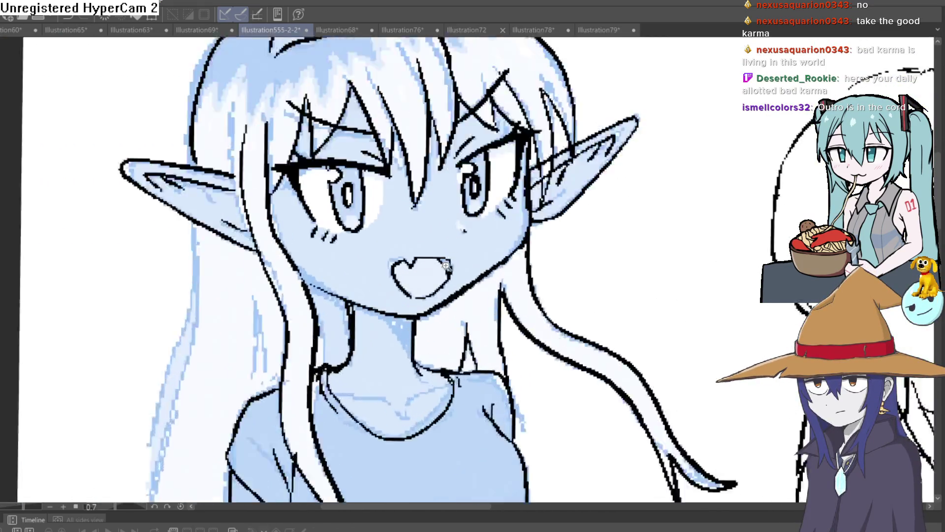
scroll(452, 231, "up", 2)
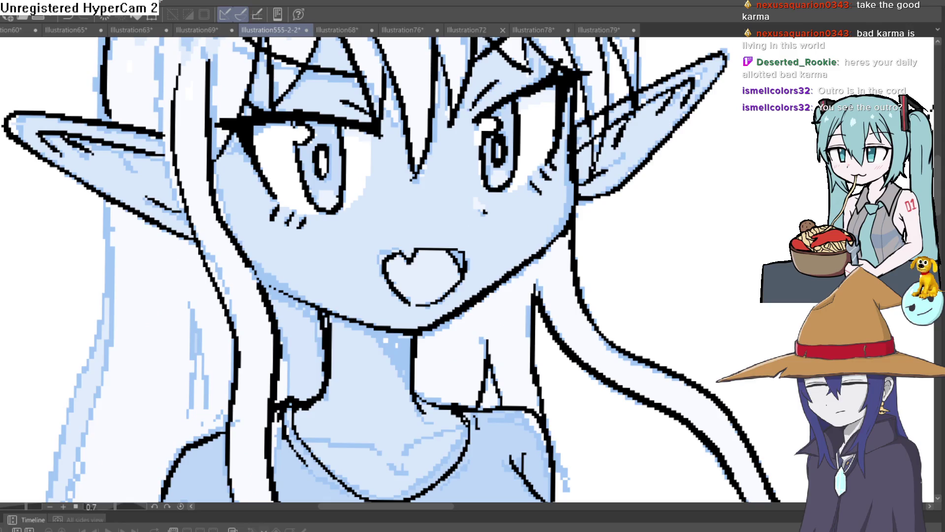
scroll(678, 246, "down", 5)
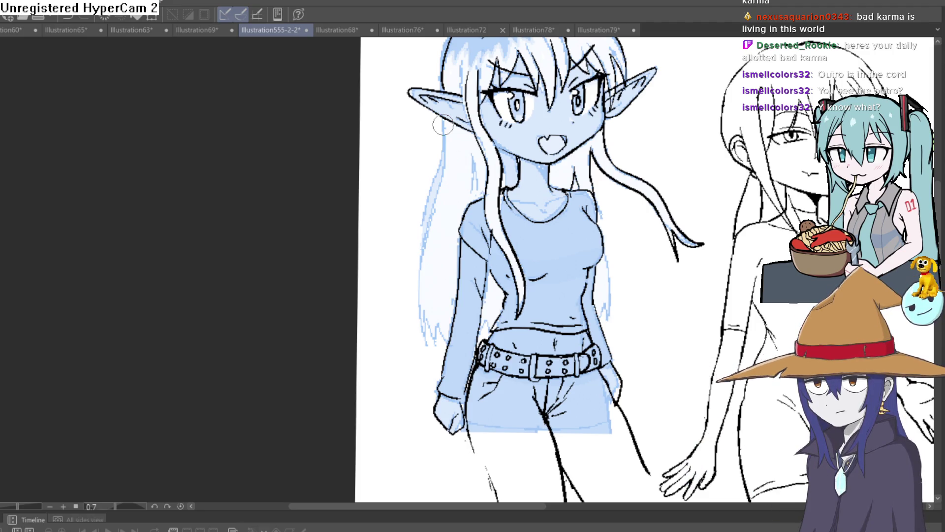
Outline the left edge of the elf girl's hair.
left_click_drag(619, 230, 578, 168)
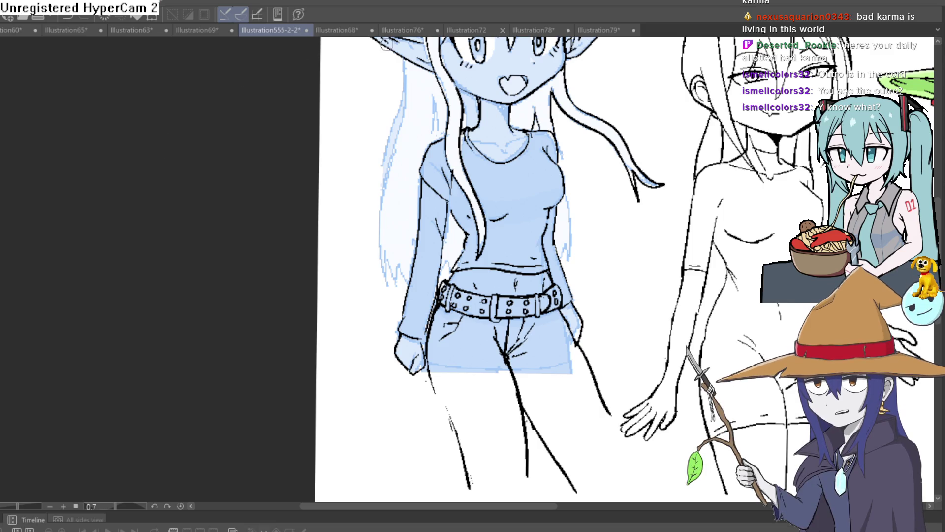
left_click_drag(460, 93, 447, 101)
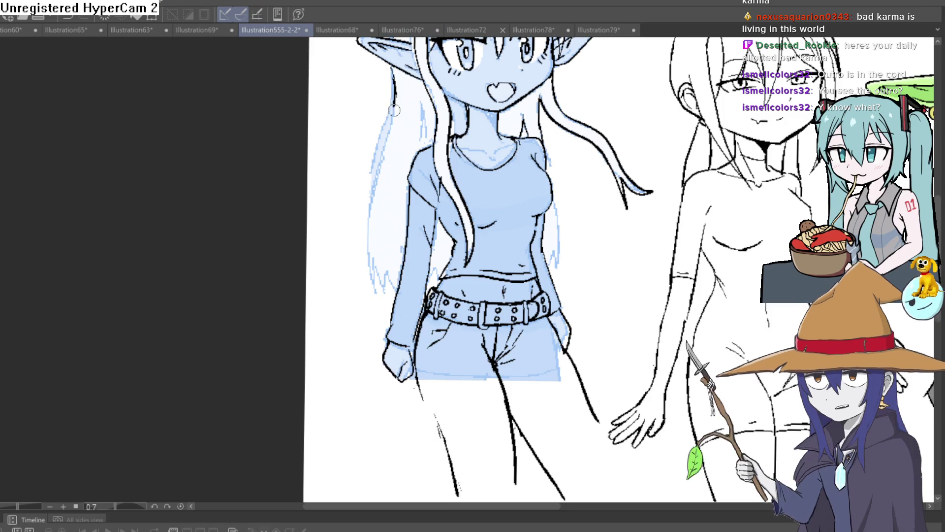
left_click_drag(397, 87, 372, 275)
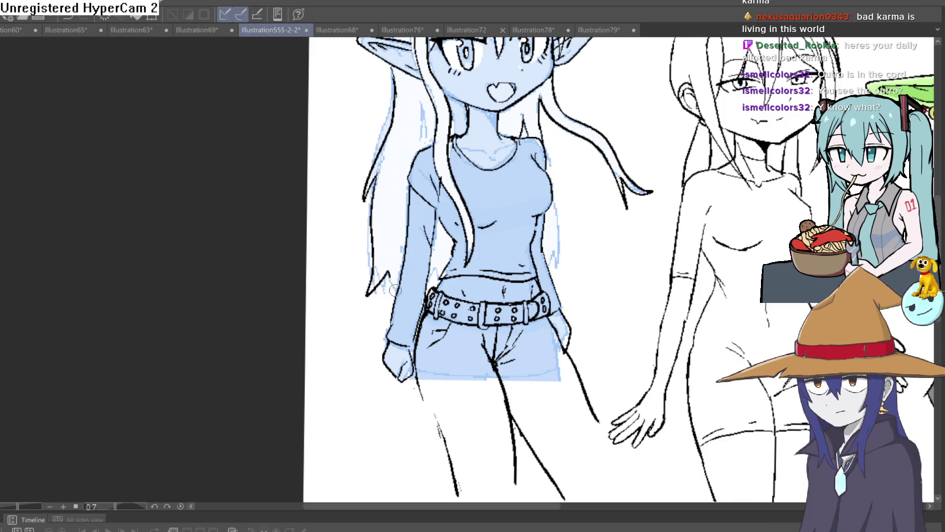
Turn off the layer colour so the elf's sketch shows in black lines.
left_click_drag(595, 206, 492, 218)
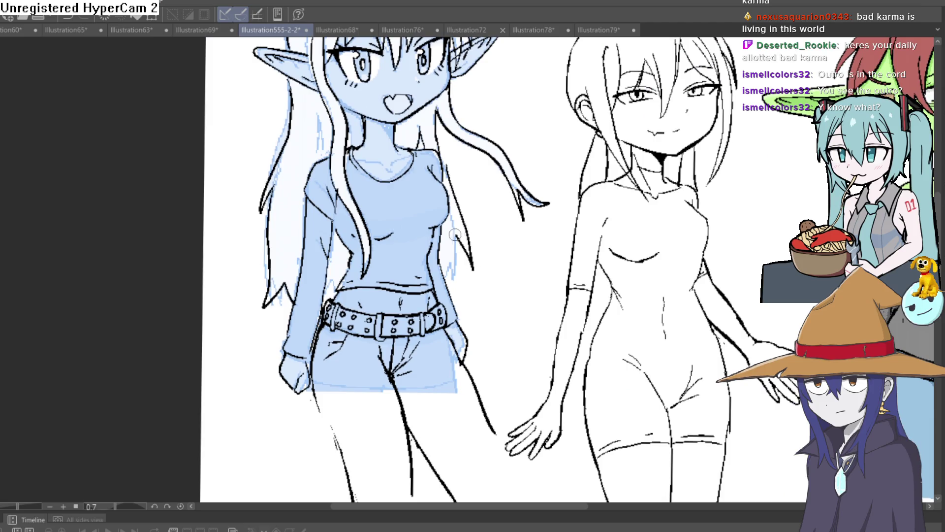
scroll(443, 271, "down", 3)
scroll(499, 136, "up", 1)
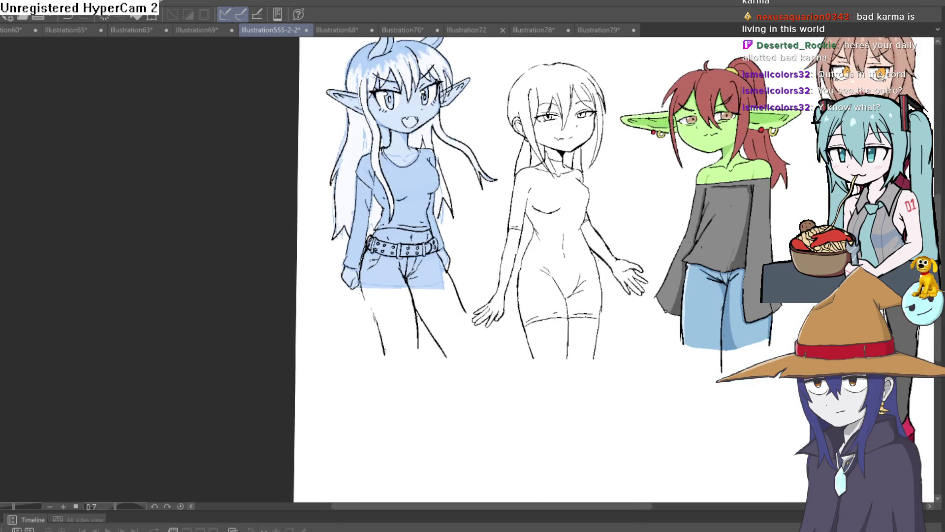
left_click_drag(685, 334, 640, 390)
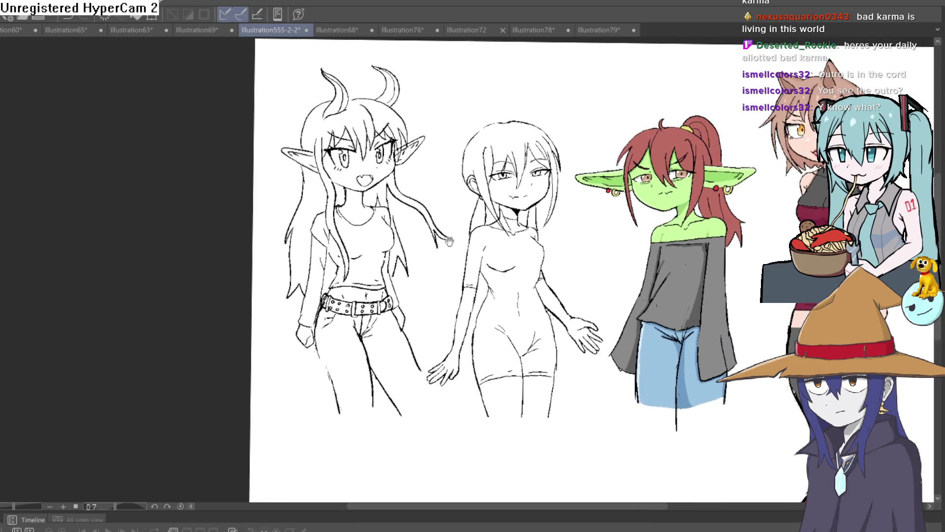
Zoom in and thicken the elf girl's right jawline stroke.
scroll(450, 241, "up", 3)
scroll(450, 241, "up", 1)
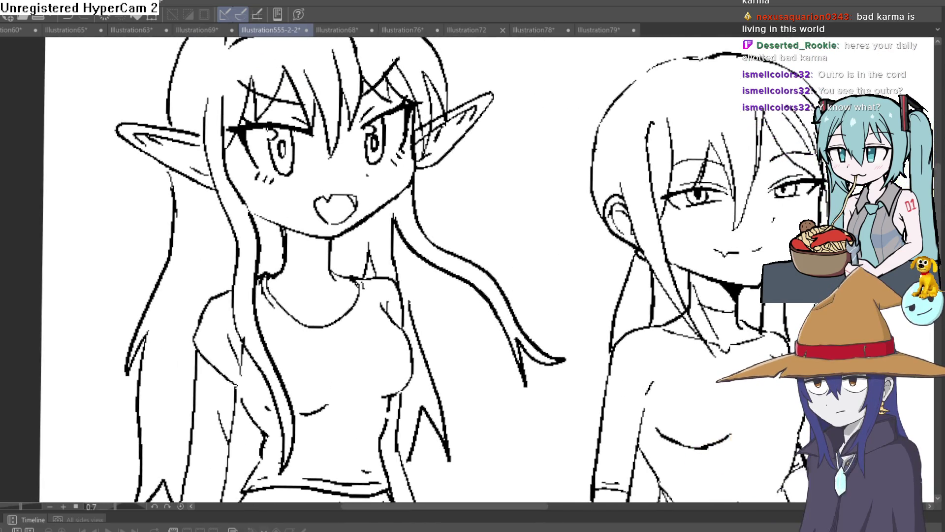
scroll(438, 158, "up", 2)
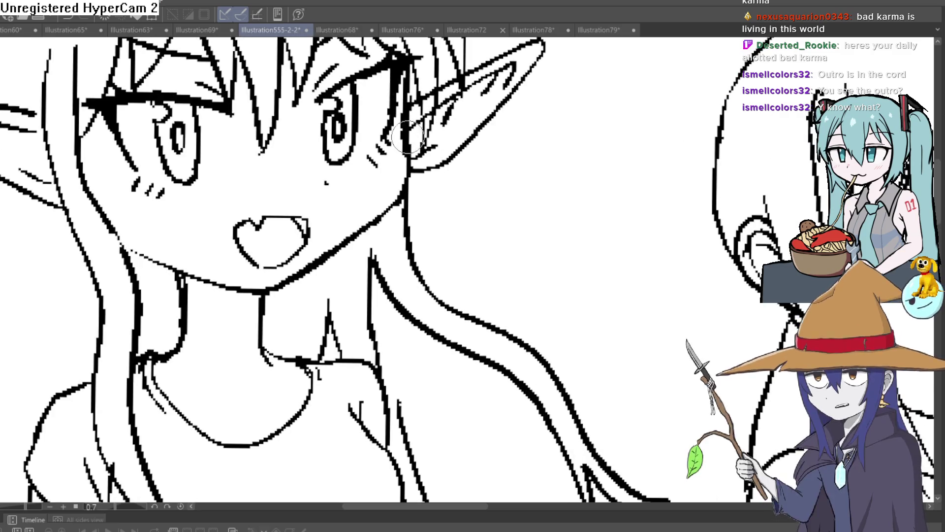
left_click_drag(408, 162, 280, 285)
scroll(309, 270, "down", 2)
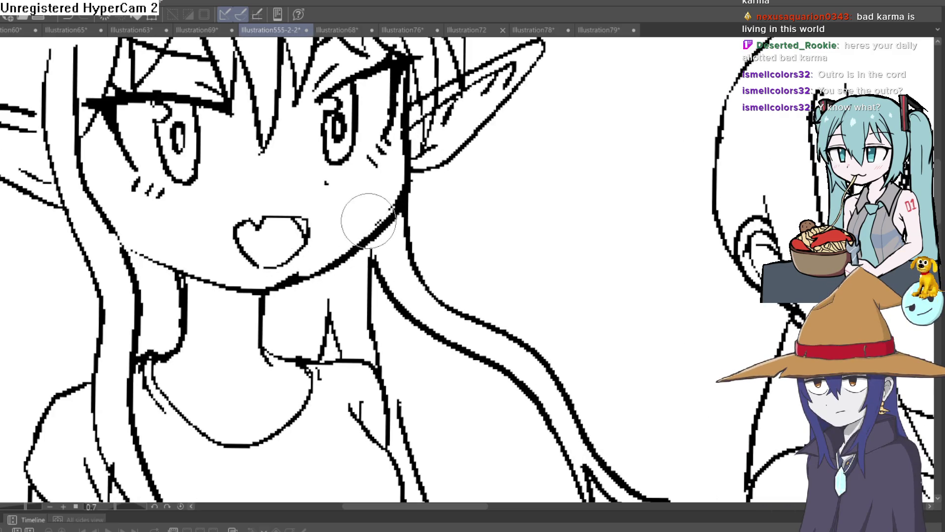
scroll(436, 207, "down", 2)
Tilt the canvas counter-clockwise and erase the upper mouth lines.
left_click_drag(438, 201, 420, 190)
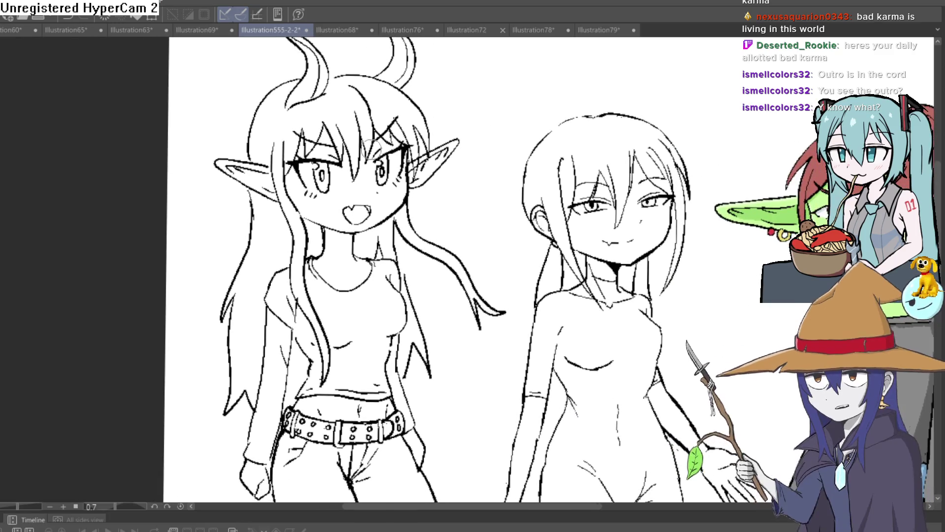
left_click_drag(543, 132, 403, 114)
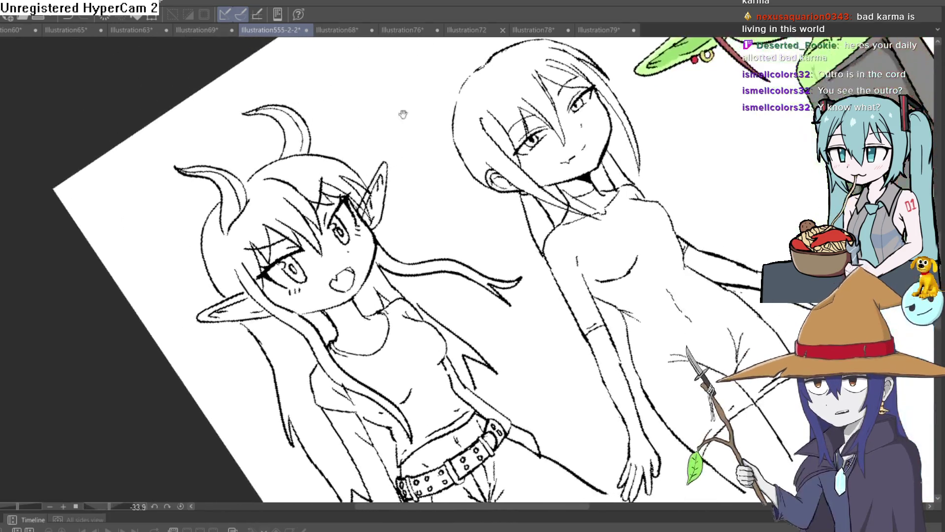
scroll(329, 284, "up", 3)
scroll(432, 208, "up", 1)
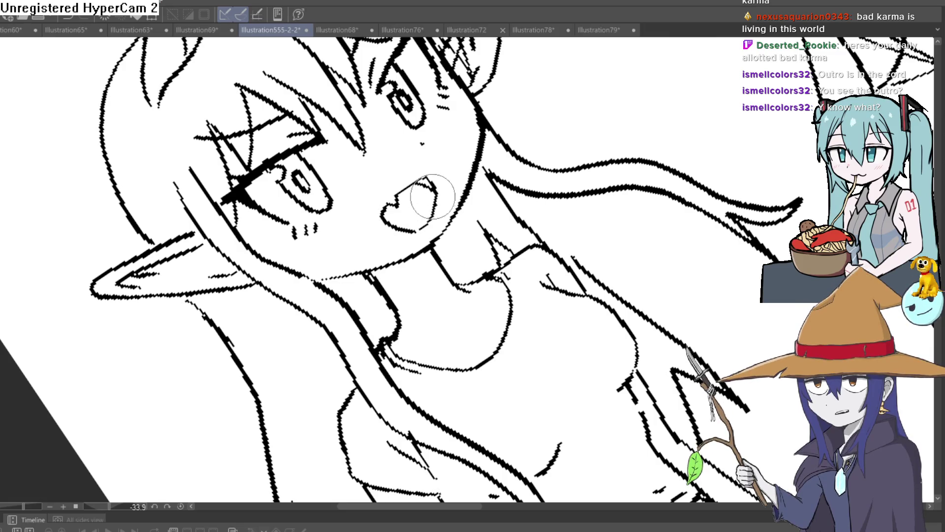
mouse_move(432, 208)
left_mouse_down()
mouse_move(412, 187)
mouse_move(401, 222)
mouse_move(431, 202)
mouse_move(611, 242)
left_mouse_up()
Extend the thick jawline stroke down toward the chin.
scroll(392, 227, "down", 3)
scroll(610, 185, "up", 2)
scroll(591, 197, "down", 1)
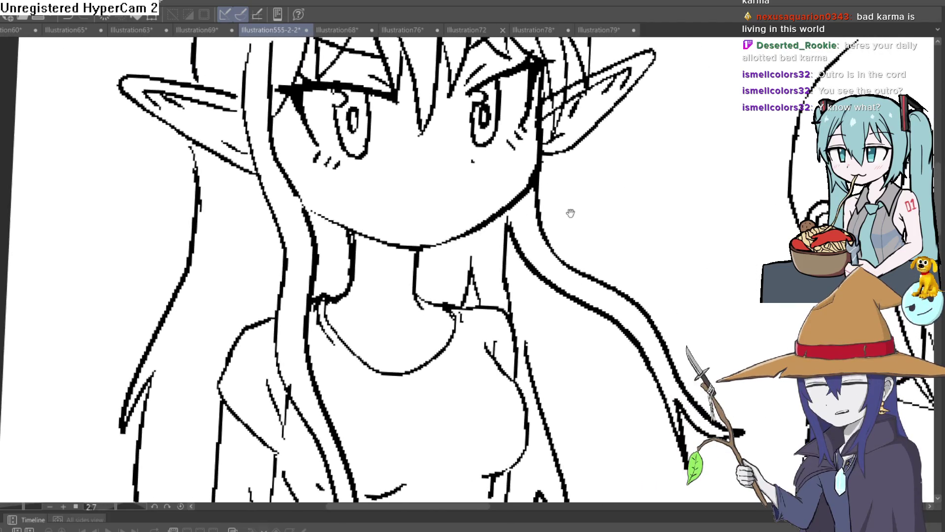
scroll(579, 194, "down", 1)
left_click_drag(575, 199, 535, 223)
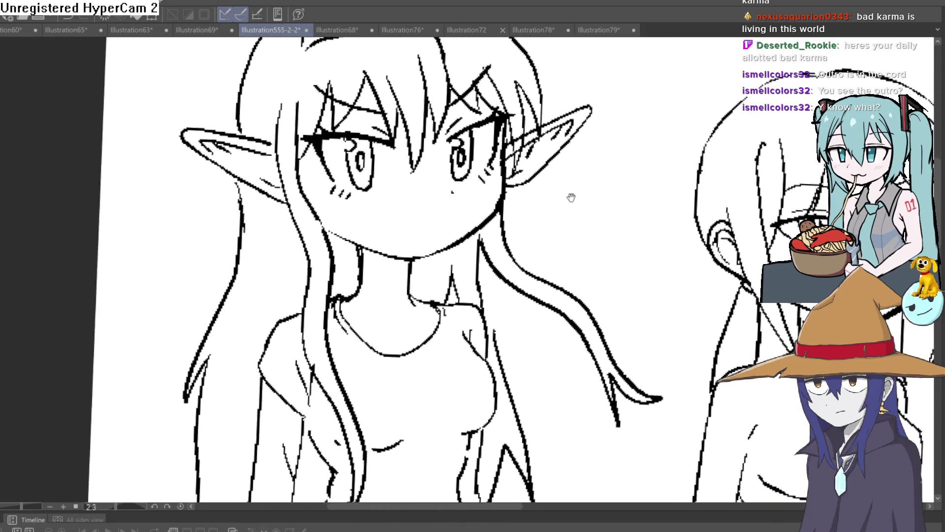
scroll(509, 165, "up", 2)
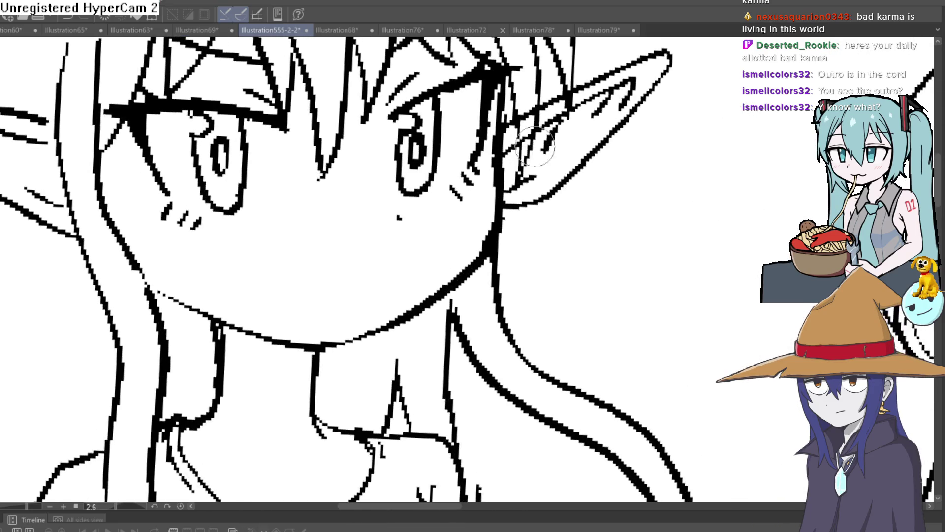
mouse_move(509, 126)
left_mouse_down()
mouse_move(381, 318)
mouse_move(327, 345)
left_mouse_up()
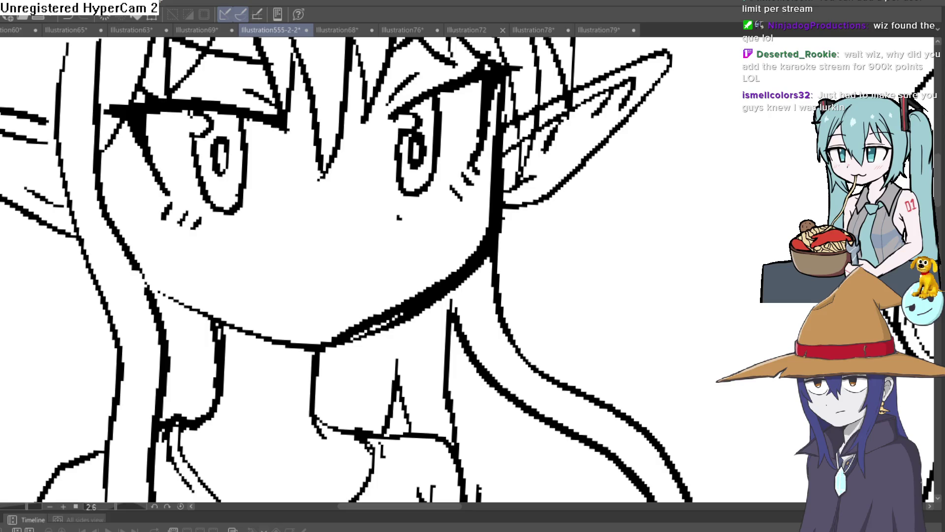
Undo a stray stroke near the right ear and redraw the ear-base line thicker.
left_click_drag(545, 250, 564, 283)
key("ctrl+z")
mouse_move(501, 206)
left_mouse_down()
mouse_move(535, 201)
mouse_move(355, 348)
mouse_move(399, 320)
left_mouse_up()
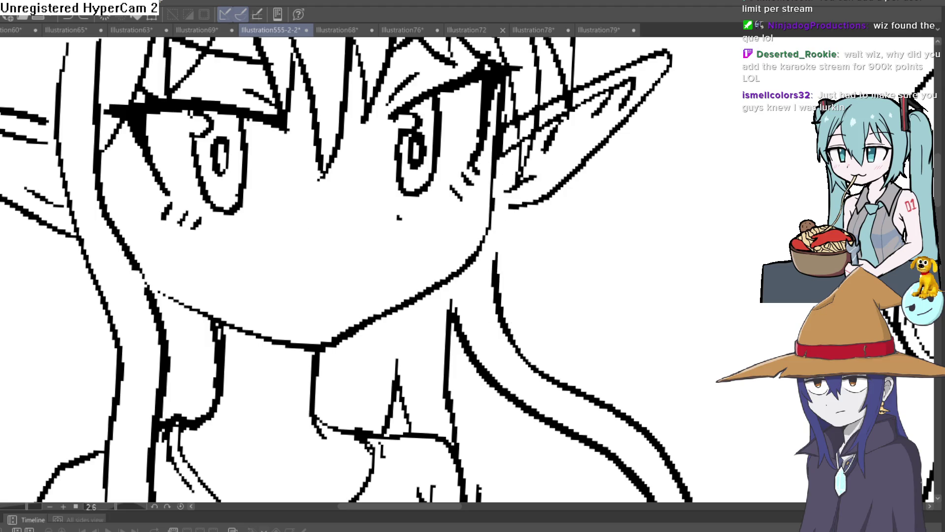
Ink the heart-shaped open mouth from the blue sketch, then hide the sketch layer.
key("ctrl+z")
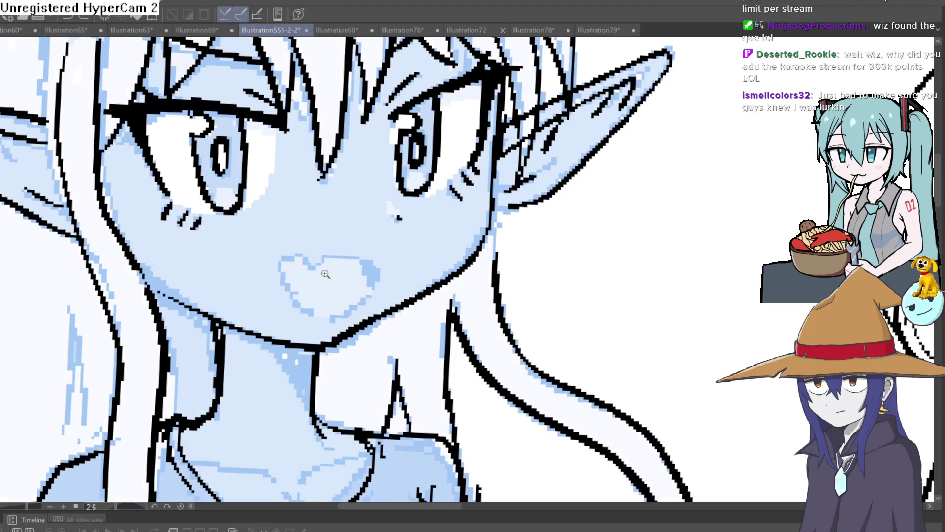
mouse_move(326, 274)
left_mouse_down()
mouse_move(405, 256)
mouse_move(327, 232)
mouse_move(306, 253)
mouse_move(253, 246)
mouse_move(290, 338)
left_mouse_up()
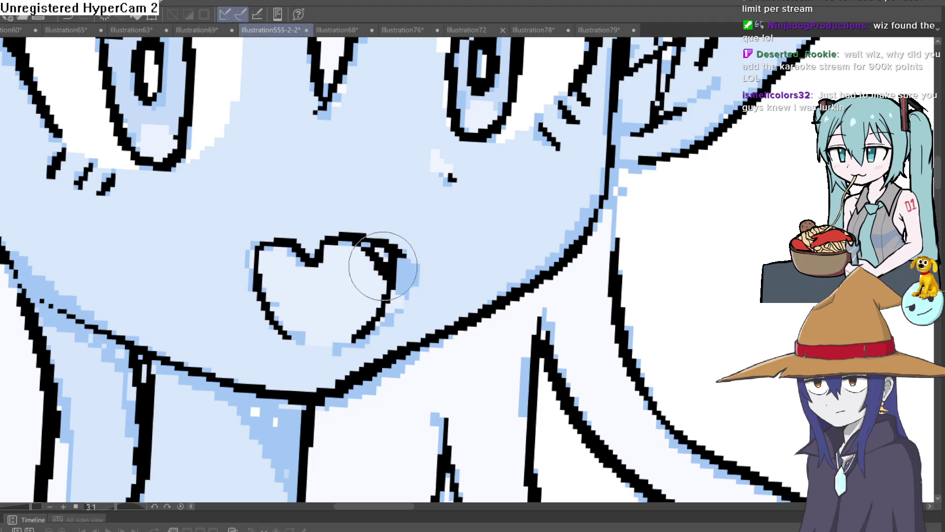
key("ctrl+0")
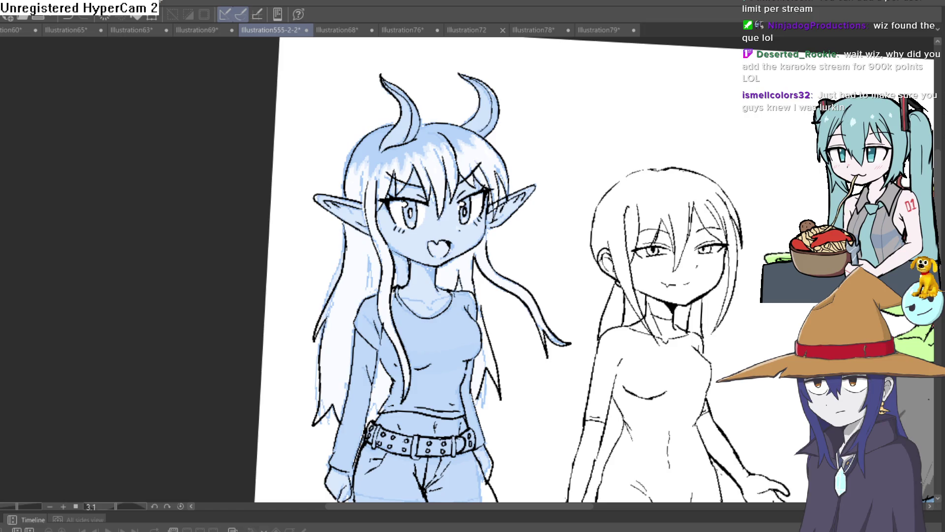
key("ctrl+h")
left_click_drag(730, 380, 662, 341)
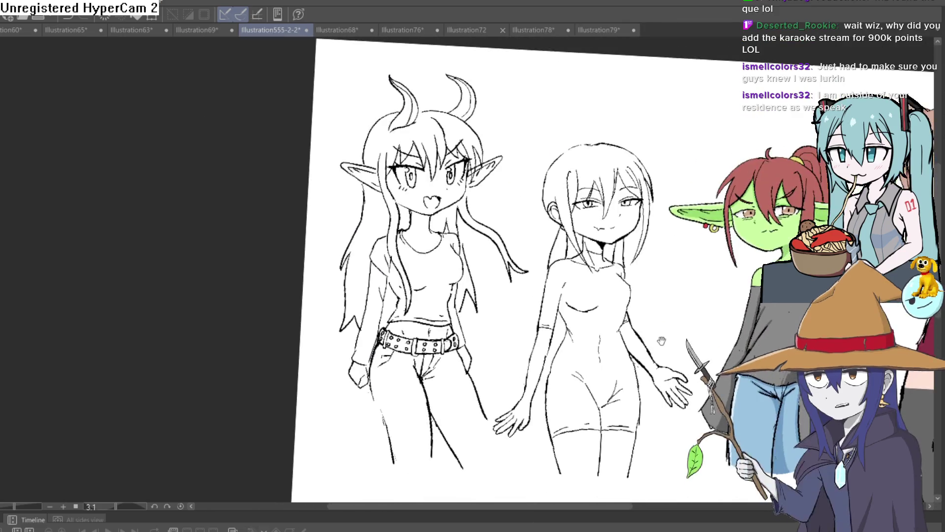
Reset the canvas rotation and mirror the view to check proportions.
key("ctrl+shift+r")
key("h")
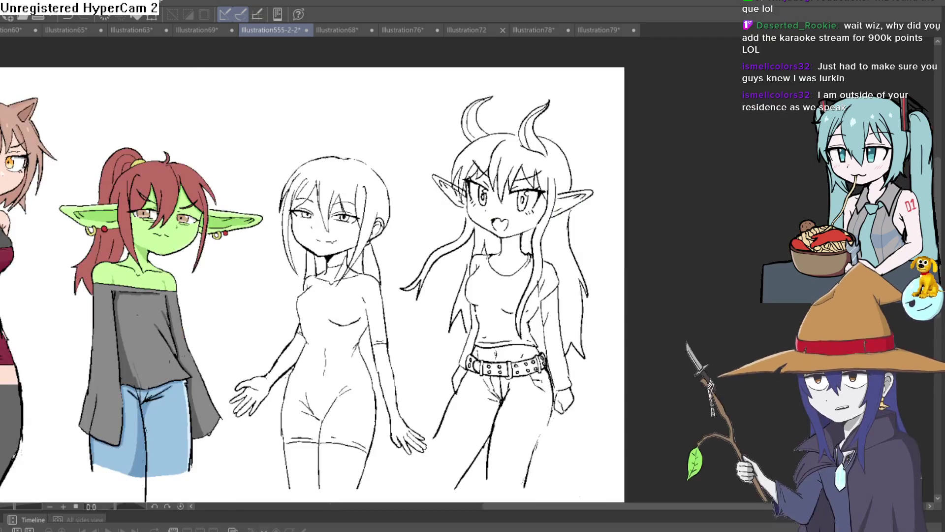
key("h")
scroll(514, 165, "up", 3)
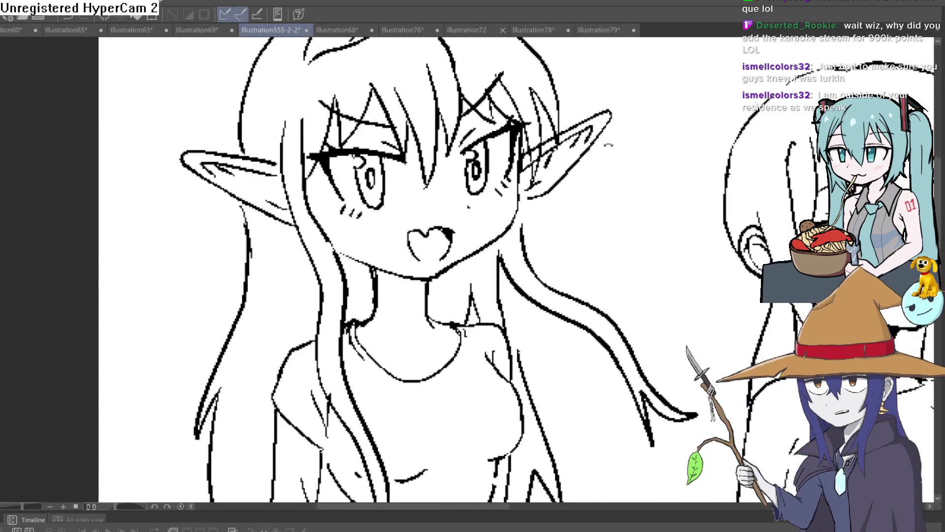
mouse_move(609, 145)
left_mouse_down()
mouse_move(591, 141)
mouse_move(624, 183)
mouse_move(625, 172)
left_mouse_up()
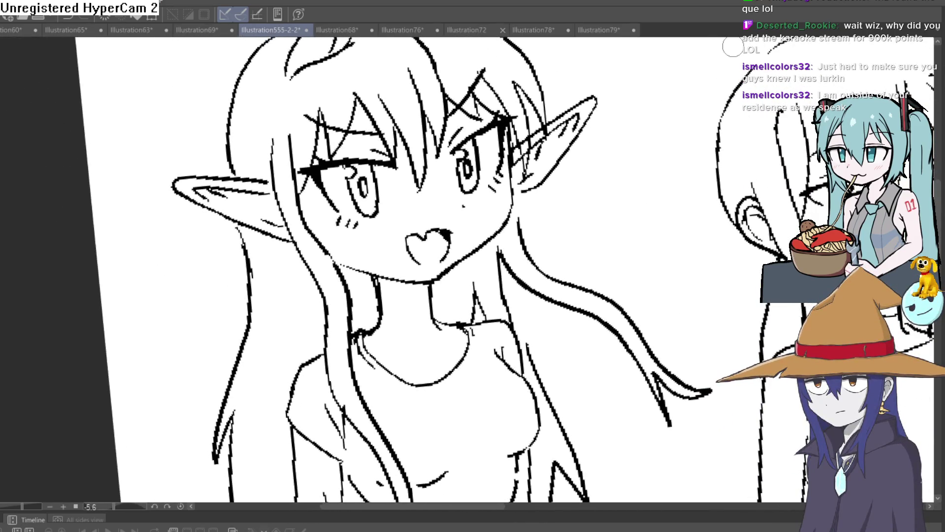
scroll(553, 218, "down", 5)
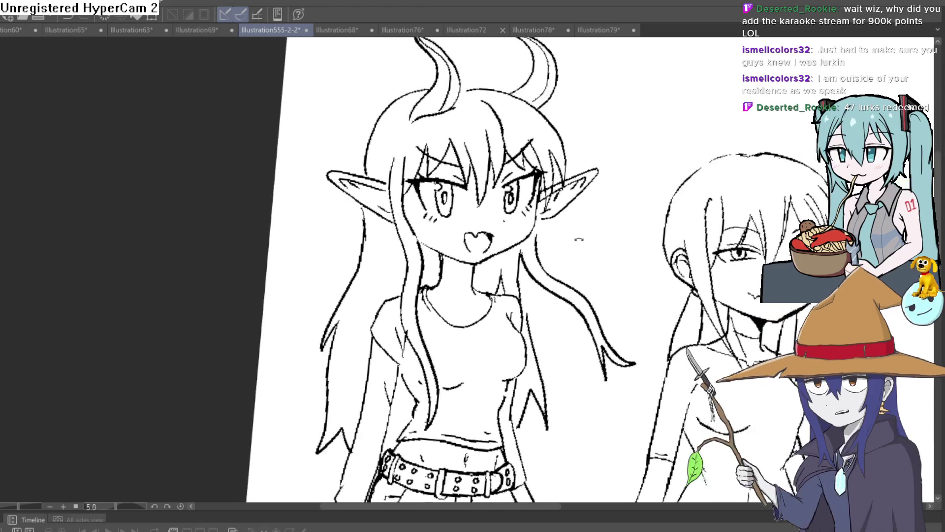
mouse_move(552, 219)
left_mouse_down()
mouse_move(540, 245)
mouse_move(558, 222)
left_mouse_up()
scroll(558, 221, "down", 4)
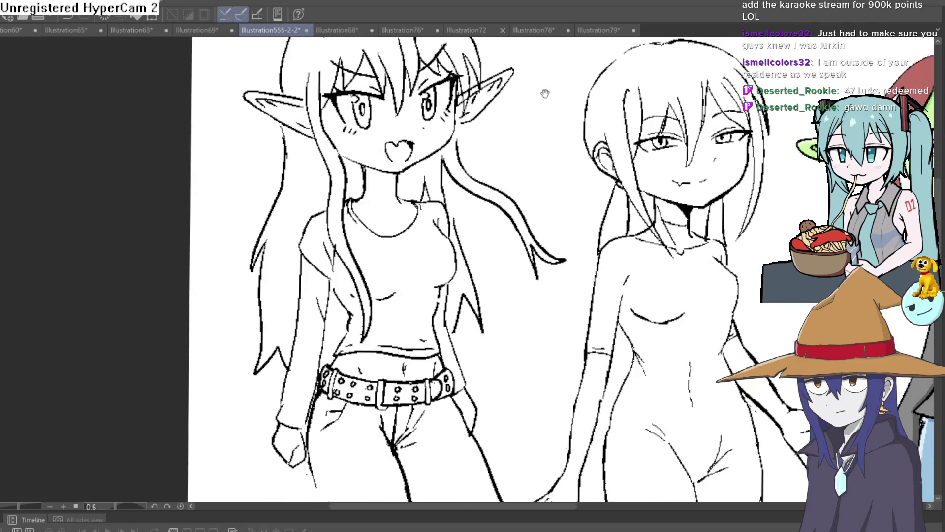
scroll(555, 294, "up", 2)
mouse_move(554, 294)
left_mouse_down()
mouse_move(545, 270)
mouse_move(555, 275)
mouse_move(555, 252)
left_mouse_up()
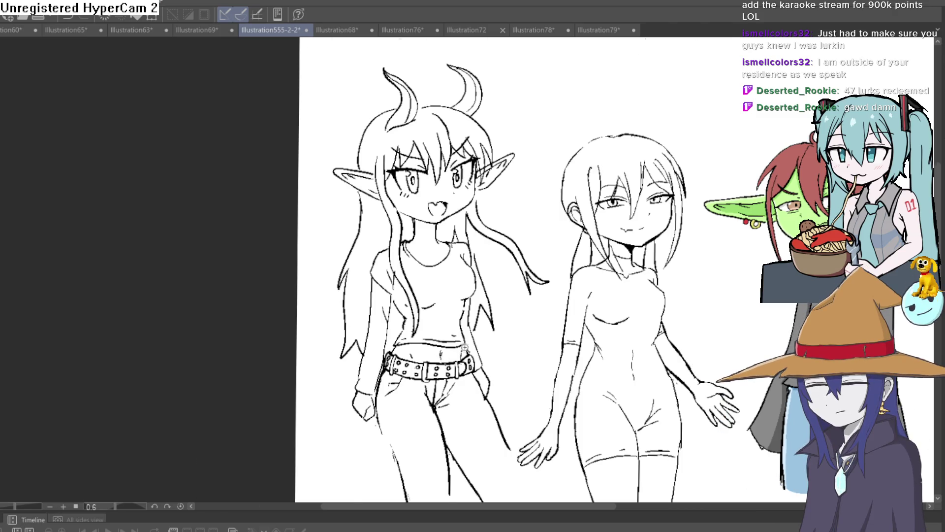
Redraw the navel line above the studded belt darker and longer.
scroll(464, 347, "up", 5)
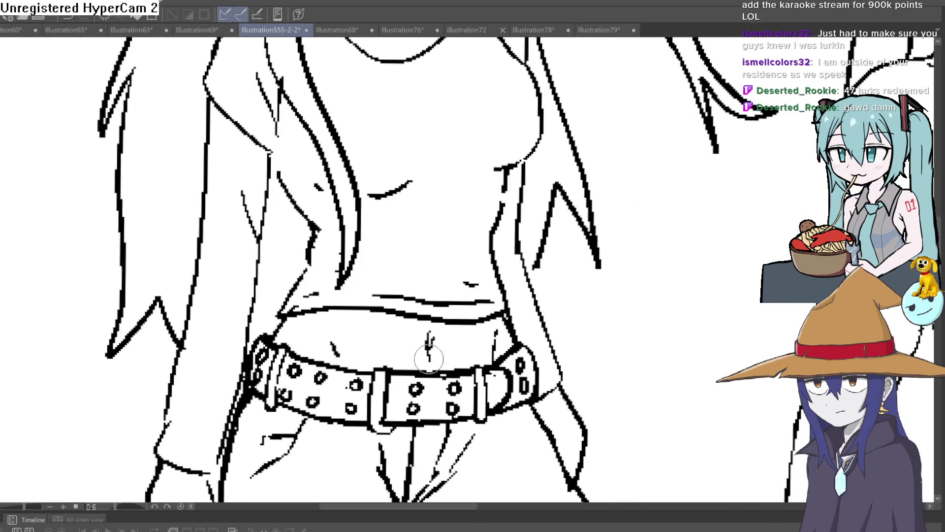
left_click_drag(429, 362, 433, 324)
scroll(433, 330, "down", 2)
scroll(597, 316, "down", 3)
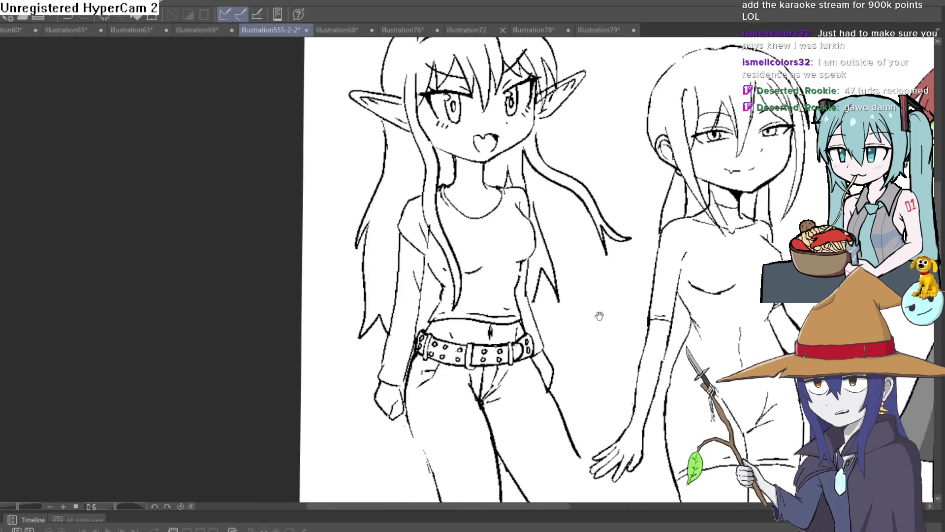
left_click_drag(597, 317, 509, 243)
scroll(601, 260, "up", 1)
left_click_drag(601, 260, 434, 296)
scroll(617, 227, "up", 2)
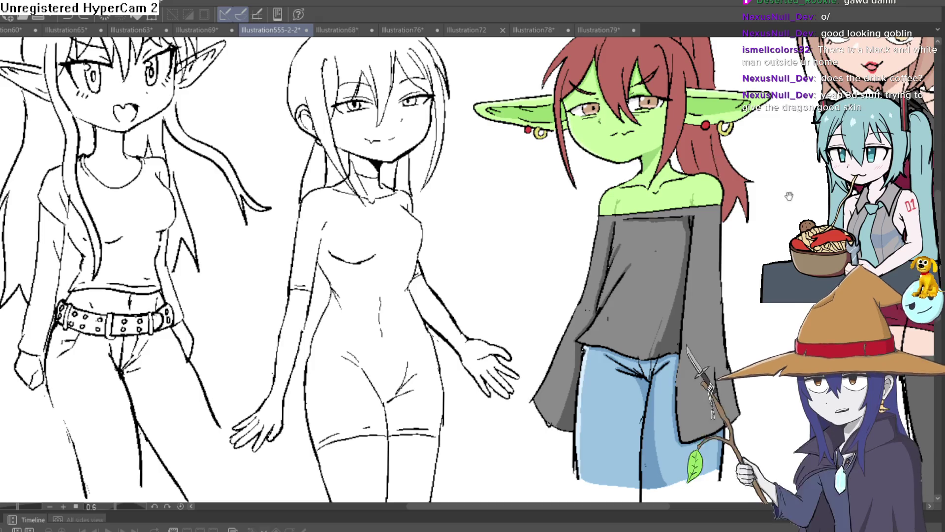
Zoom out and pan across the lineup to the cat-eared girl.
mouse_move(784, 162)
left_mouse_down()
mouse_move(518, 235)
mouse_move(539, 285)
left_mouse_up()
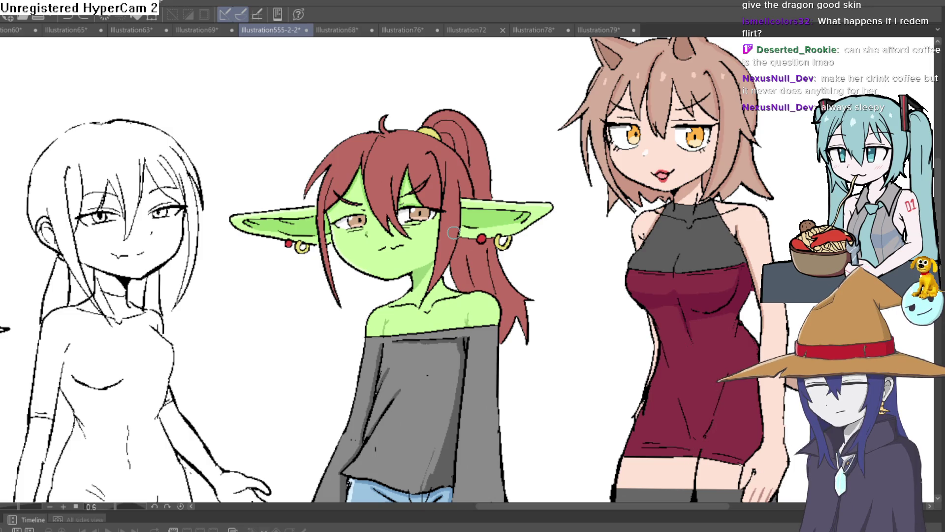
scroll(620, 221, "down", 3)
scroll(620, 221, "down", 2)
scroll(620, 221, "up", 1)
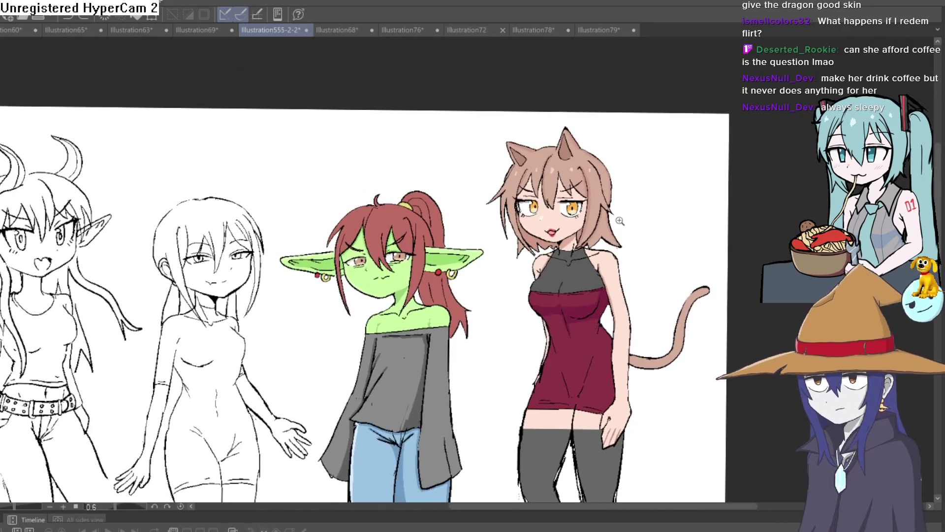
scroll(620, 222, "up", 2)
scroll(629, 212, "up", 1)
scroll(643, 189, "up", 2)
scroll(645, 199, "up", 1)
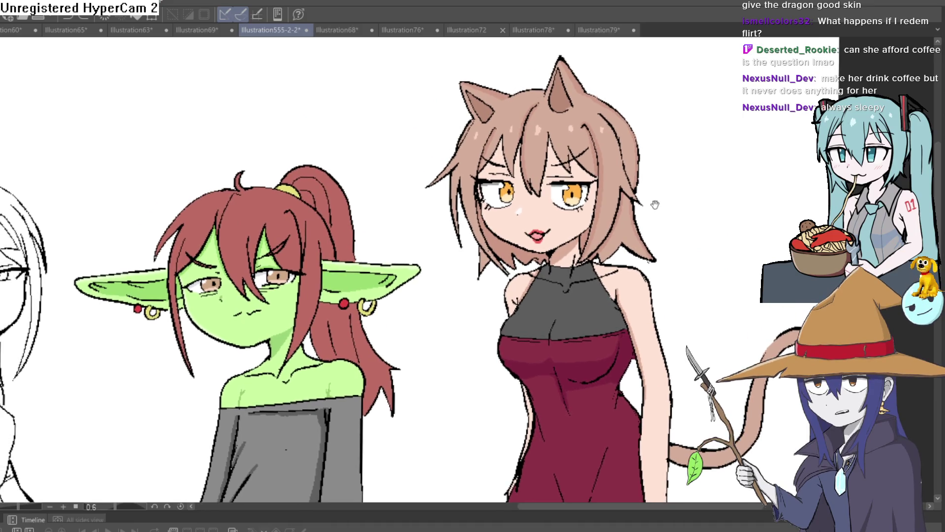
mouse_move(655, 205)
left_mouse_down()
mouse_move(678, 194)
mouse_move(702, 205)
mouse_move(642, 172)
left_mouse_up()
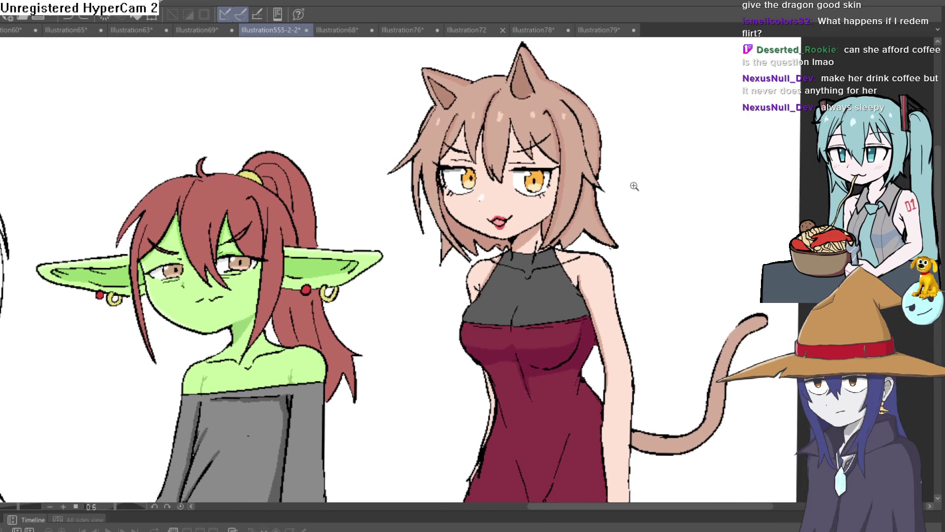
Flip the canvas view horizontally to check the drawing, then return it to unmirrored.
scroll(670, 216, "down", 2)
scroll(491, 236, "up", 1)
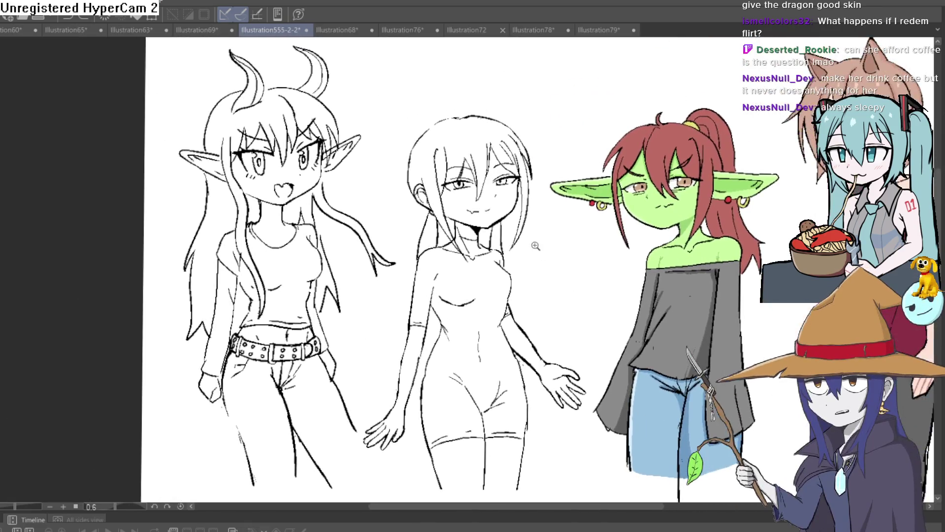
scroll(468, 236, "up", 2)
scroll(471, 239, "up", 2)
key("h")
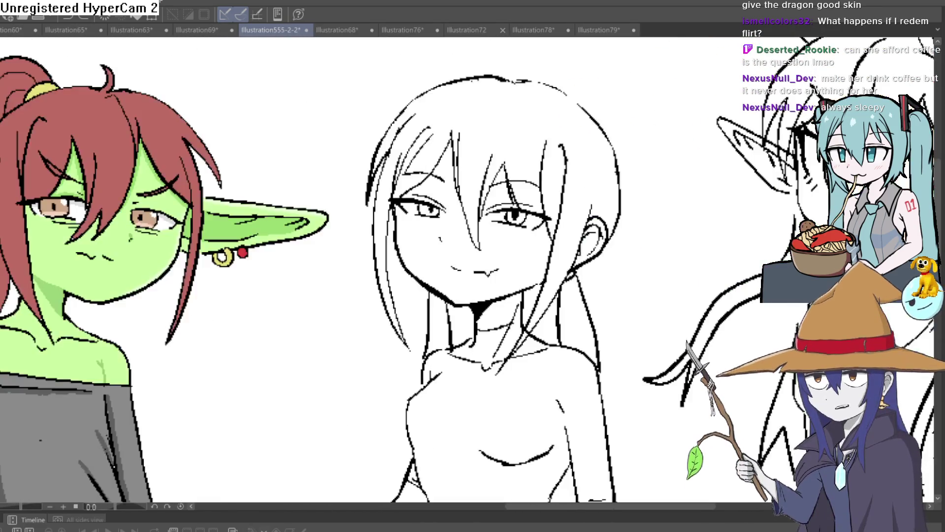
key("h")
key("h")
key("h")
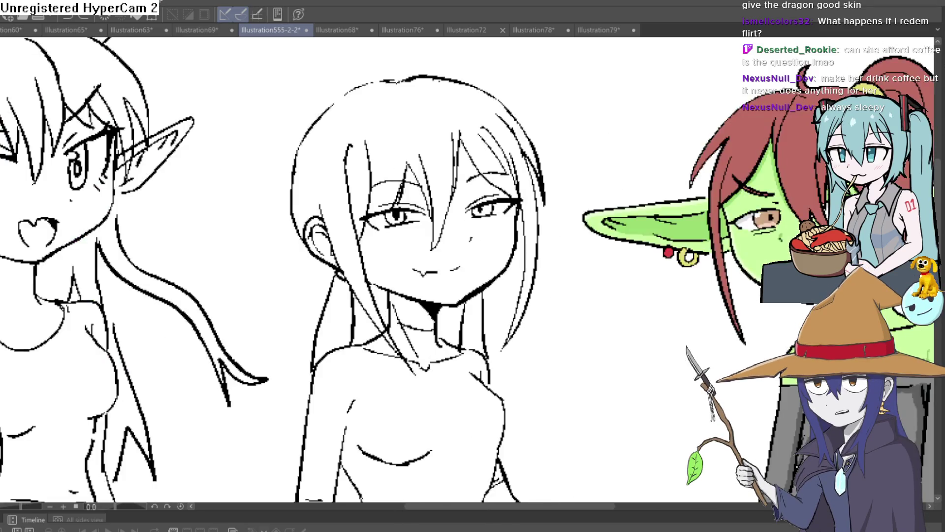
key("h")
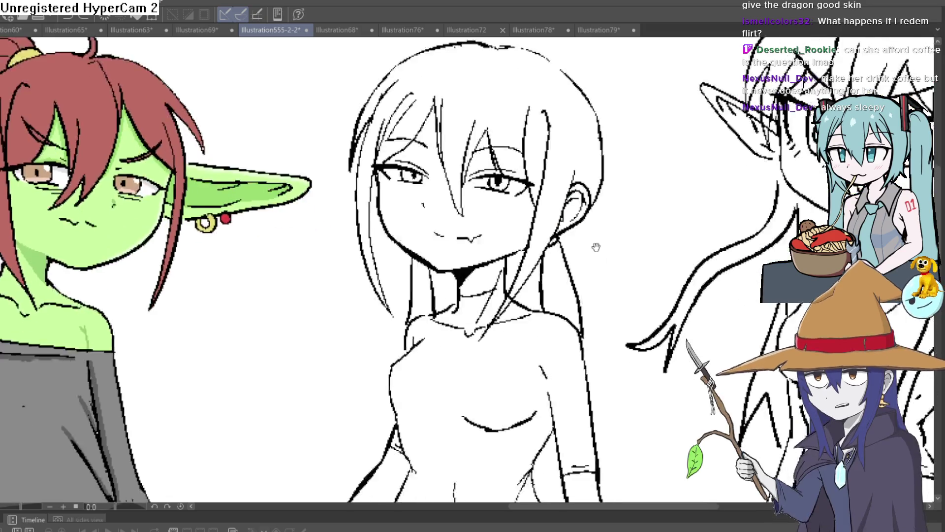
scroll(567, 226, "down", 2)
scroll(567, 226, "up", 1)
Check the brown-haired girl in a mirrored view, then frame the elf girl and plain sketch girl.
left_click_drag(563, 241, 779, 161)
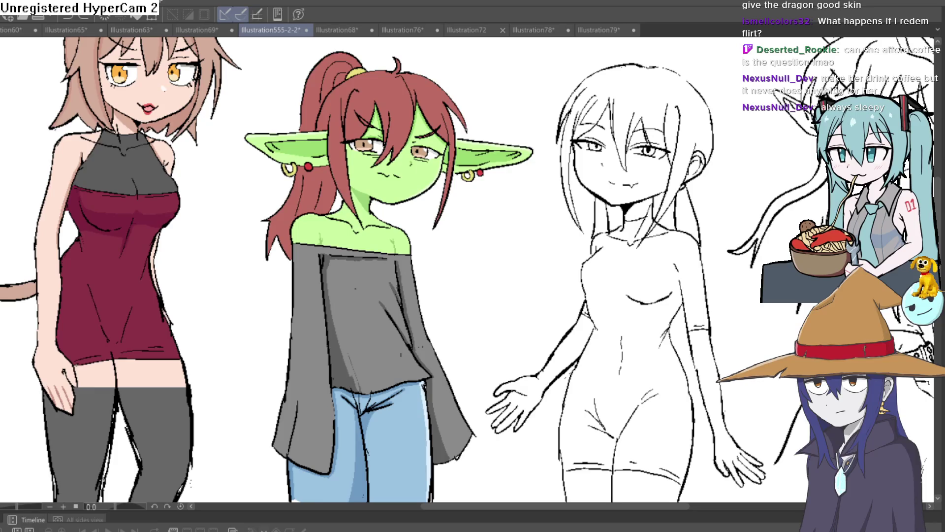
key("h")
left_click_drag(415, 328, 460, 275)
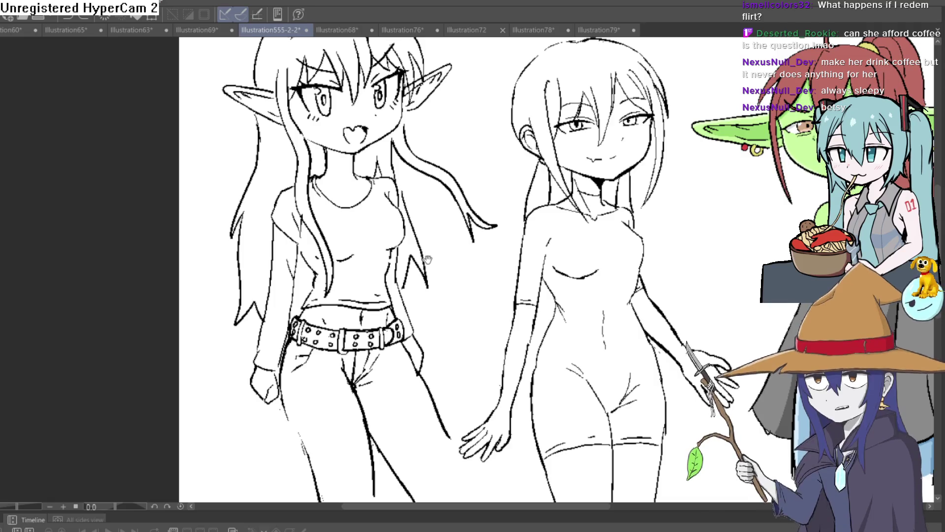
left_click_drag(423, 295, 444, 255)
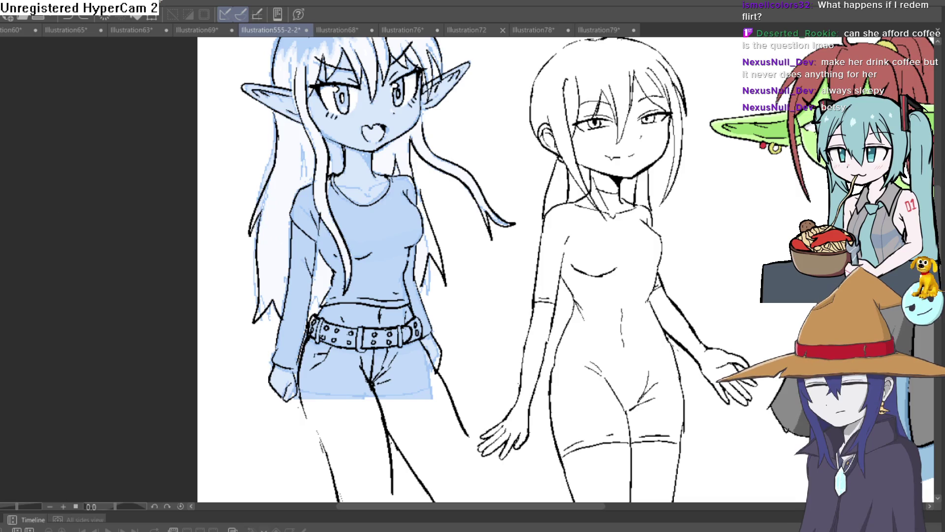
Undo the blue fill on the elf girl's torso, leaving line art, and frame her chin and neck.
scroll(352, 177, "up", 4)
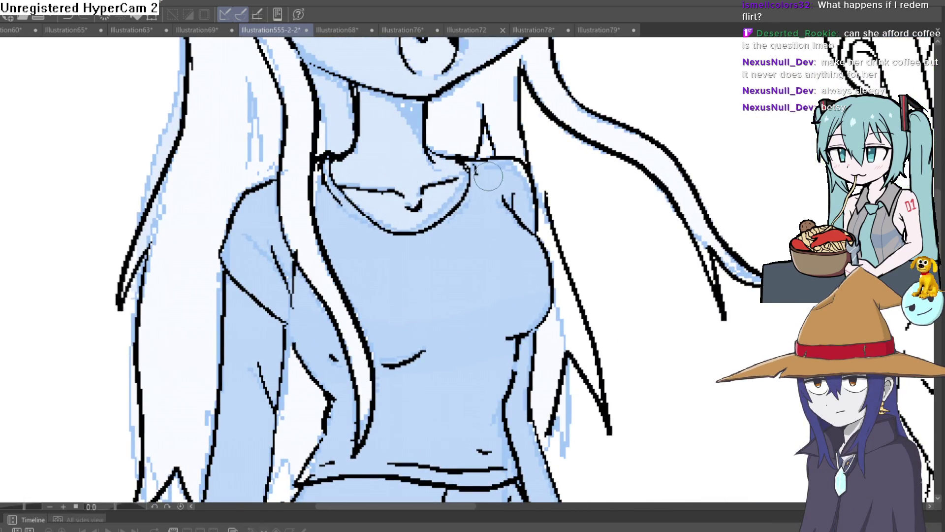
scroll(488, 176, "down", 1)
scroll(461, 267, "down", 1)
scroll(371, 186, "down", 1)
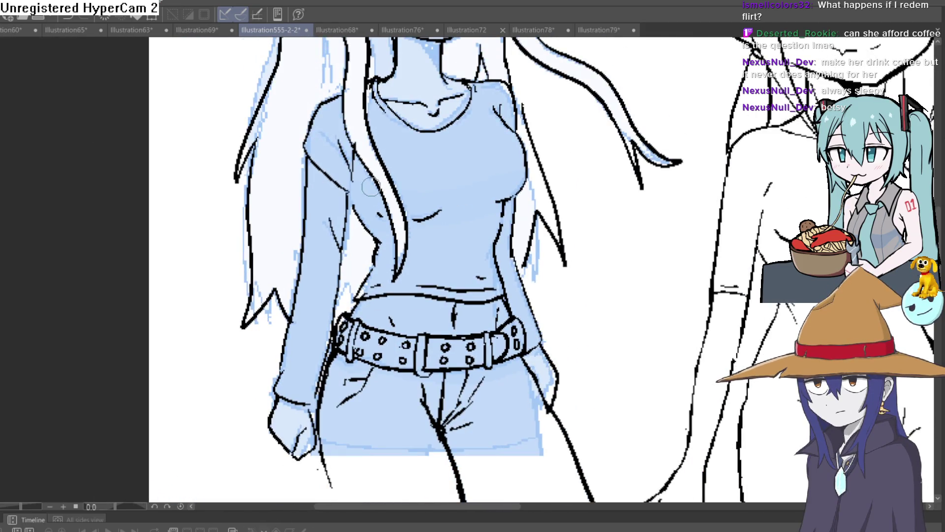
left_click_drag(370, 186, 386, 161)
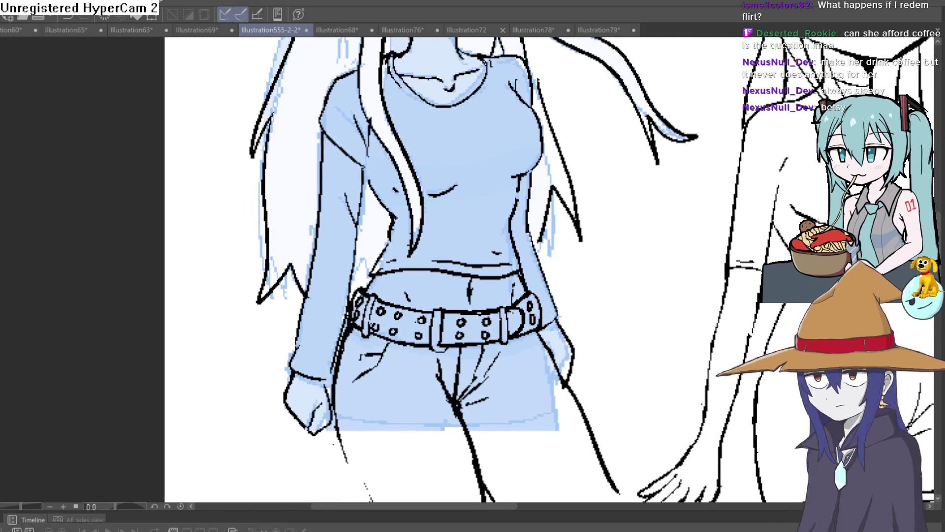
key("ctrl+z")
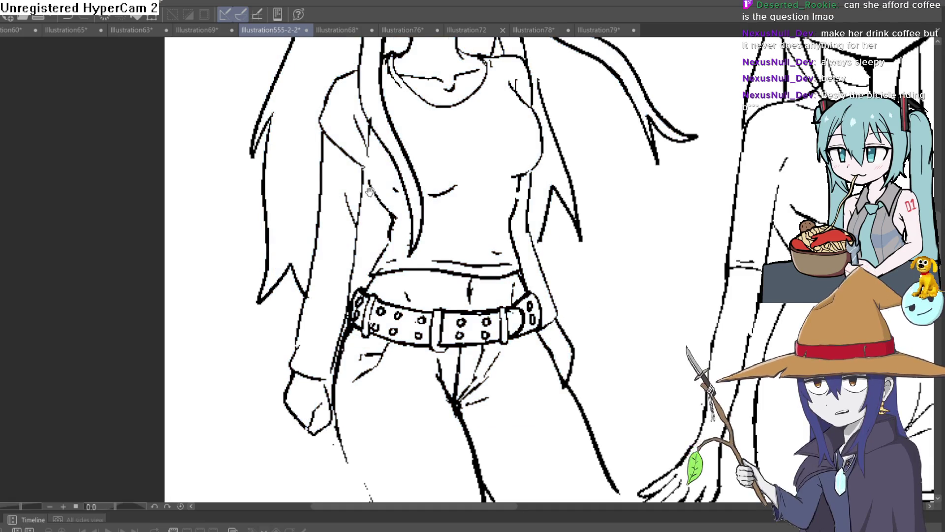
mouse_move(370, 191)
left_mouse_down()
mouse_move(368, 238)
mouse_move(361, 228)
left_mouse_up()
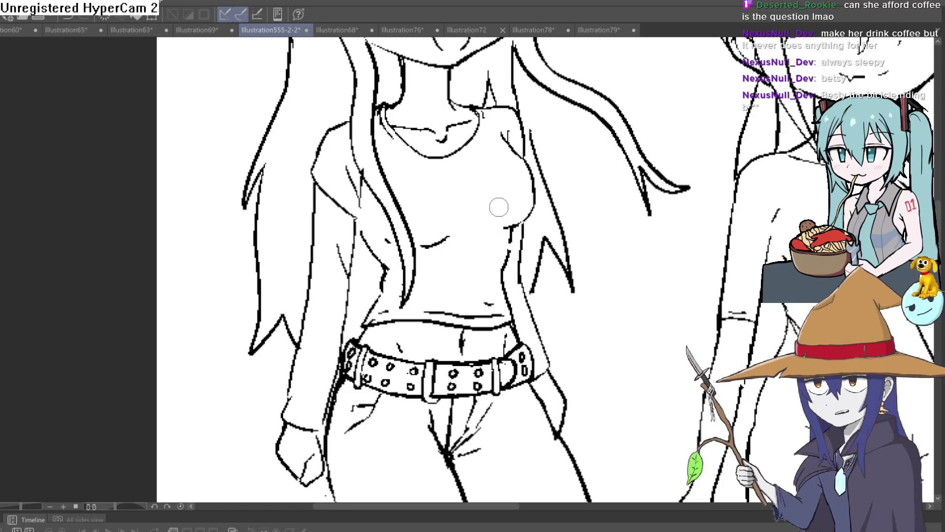
Zoom out until the elf girl and the bare second figure are both in view.
scroll(538, 237, "down", 2)
scroll(468, 218, "down", 1)
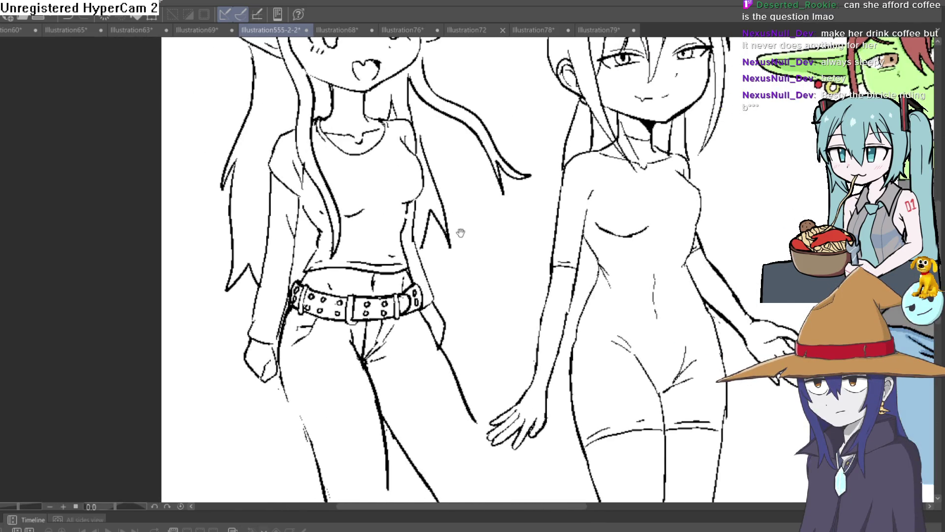
left_click_drag(460, 232, 464, 247)
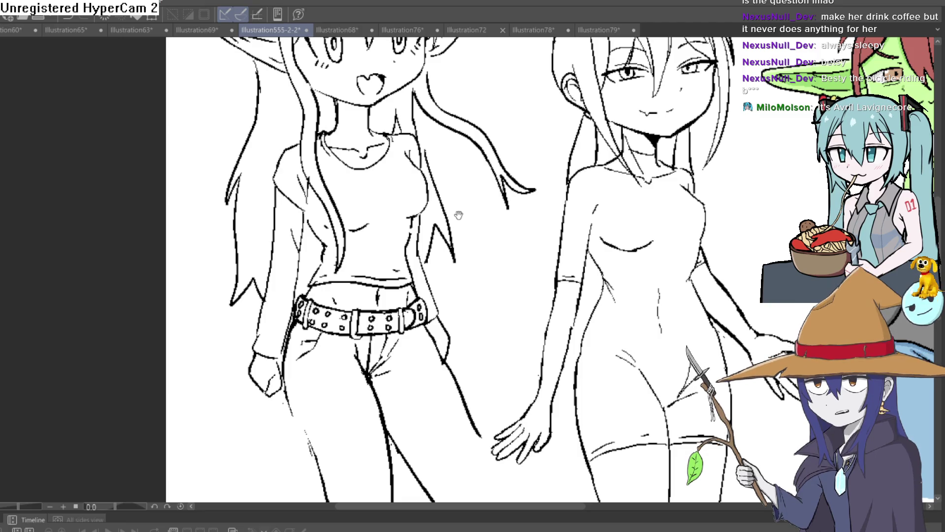
scroll(458, 215, "down", 1)
scroll(468, 231, "down", 1)
scroll(492, 264, "down", 1)
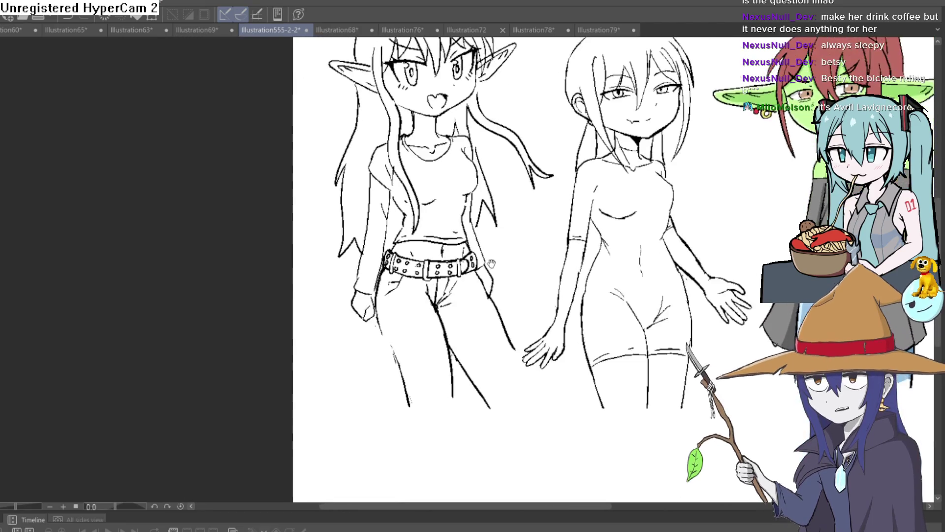
scroll(491, 263, "down", 1)
scroll(539, 185, "down", 1)
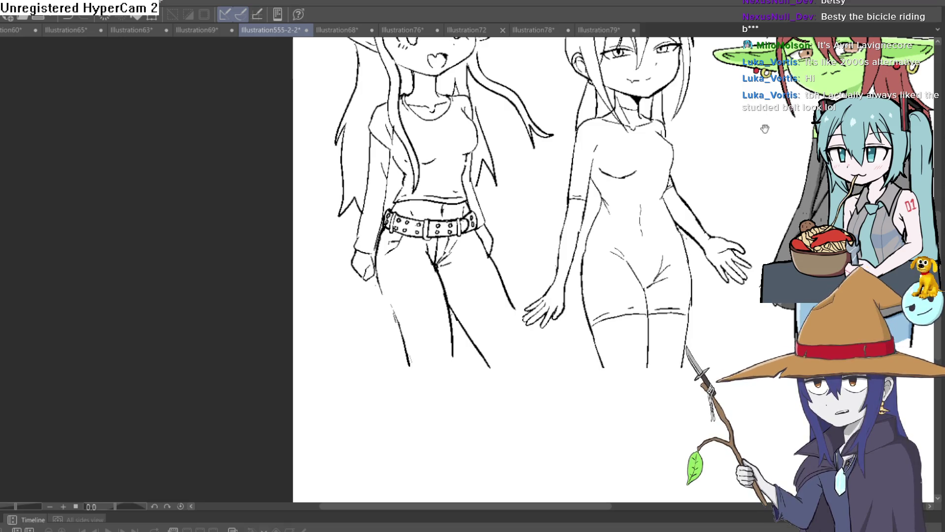
Pan the canvas to reveal the coloured goblin and red-dress catgirl.
left_click_drag(764, 126, 497, 191)
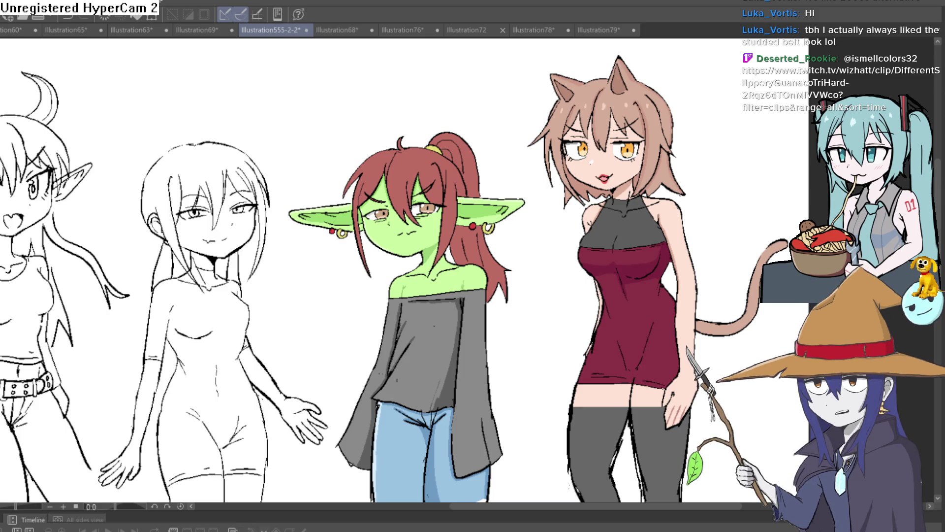
In Construct 3, lock the text layer and hide the text shadow layer in the editor.
key("alt+Tab")
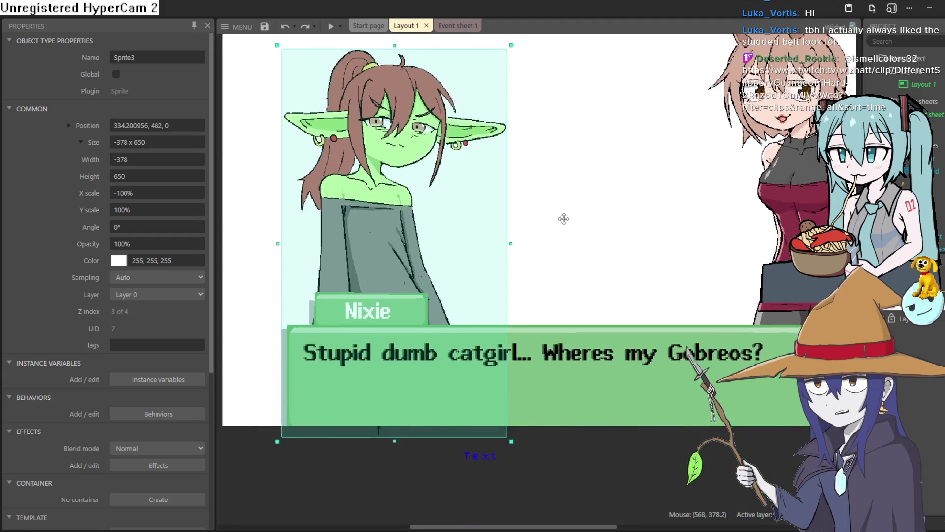
left_click_drag(489, 343, 566, 212)
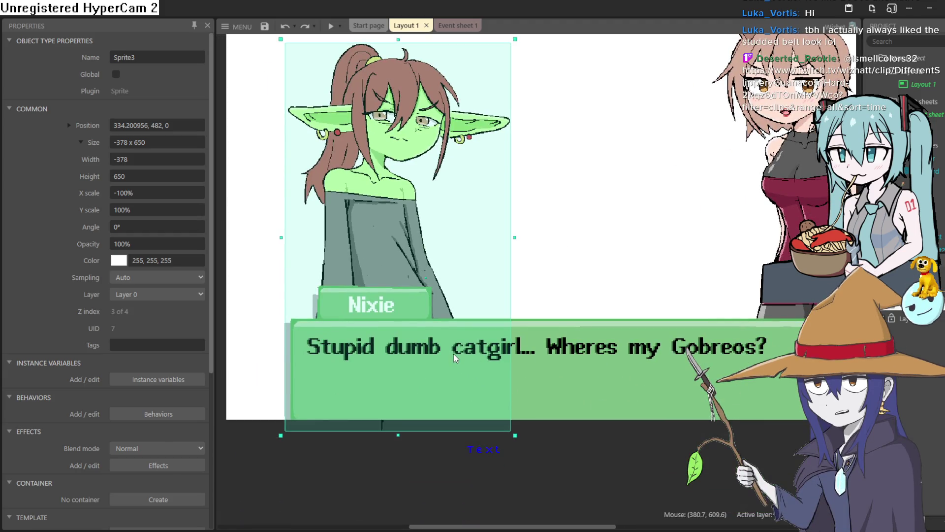
left_click(806, 284)
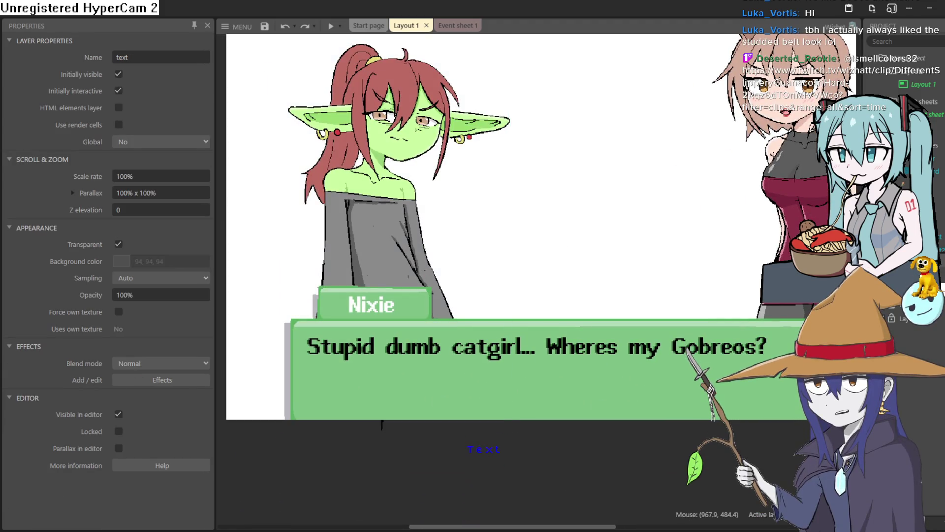
left_click(891, 318)
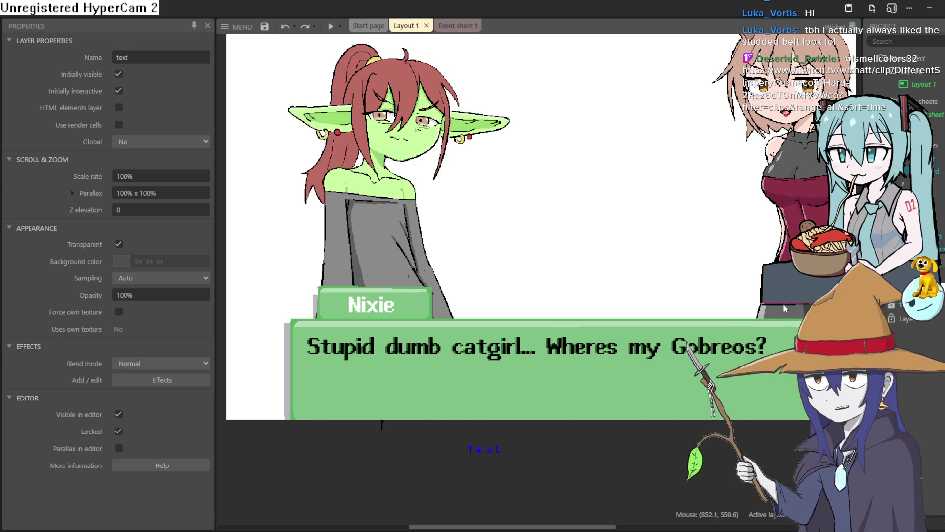
left_click(910, 305)
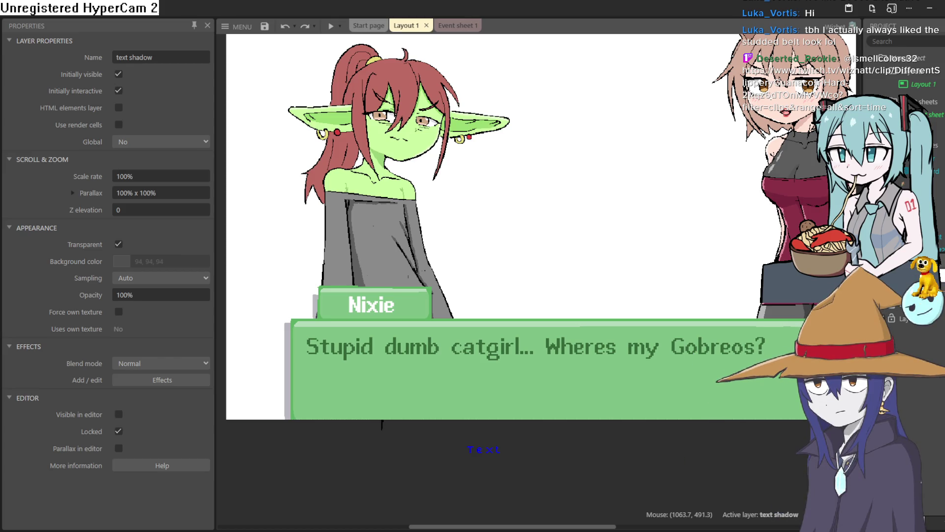
left_click(564, 355)
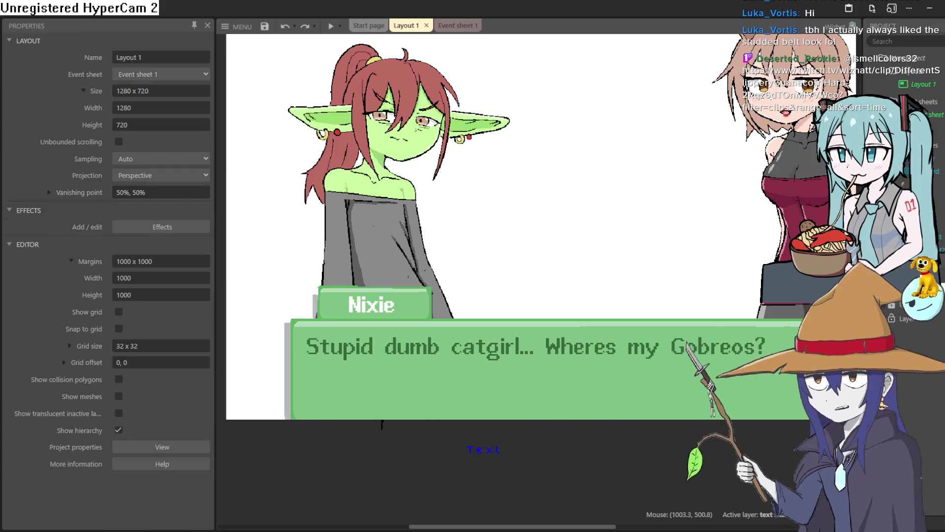
left_click(896, 295)
Set the dialogue text's colour to white (255, 255, 255).
left_click(372, 365)
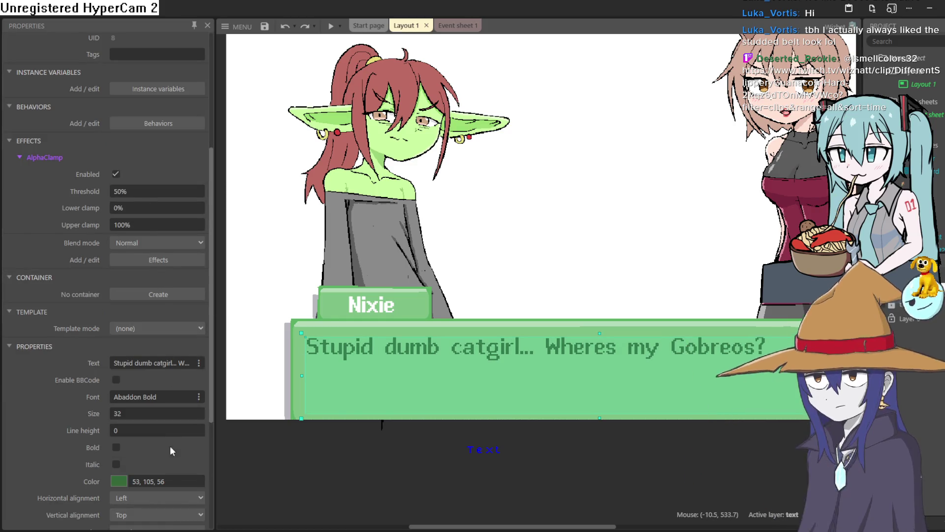
left_click(120, 481)
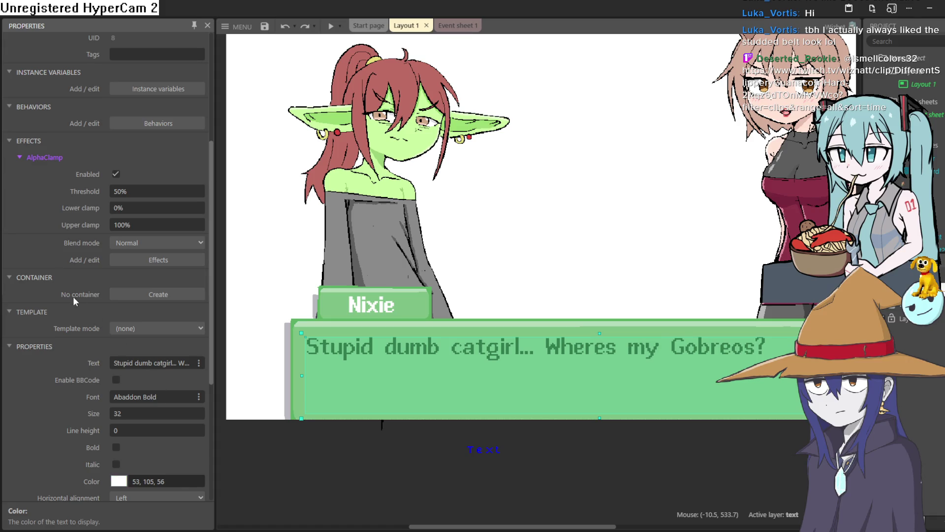
key("Return")
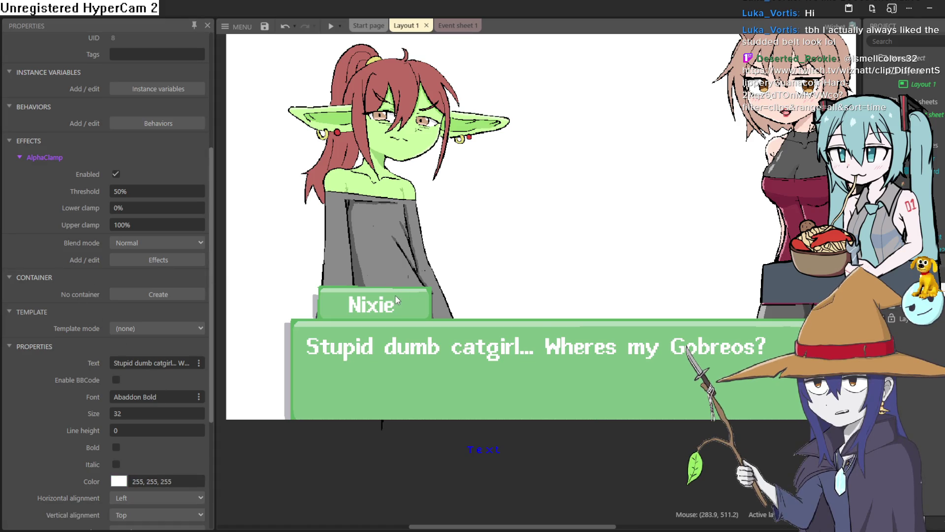
scroll(348, 377, "down", 3, "ctrl")
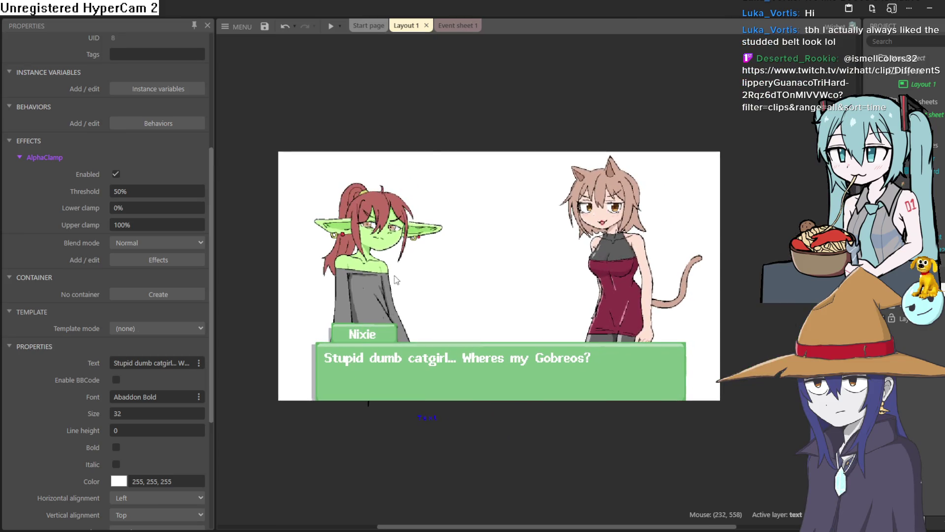
Preview the game, then move the white dialogue text out of the box.
left_click(330, 26)
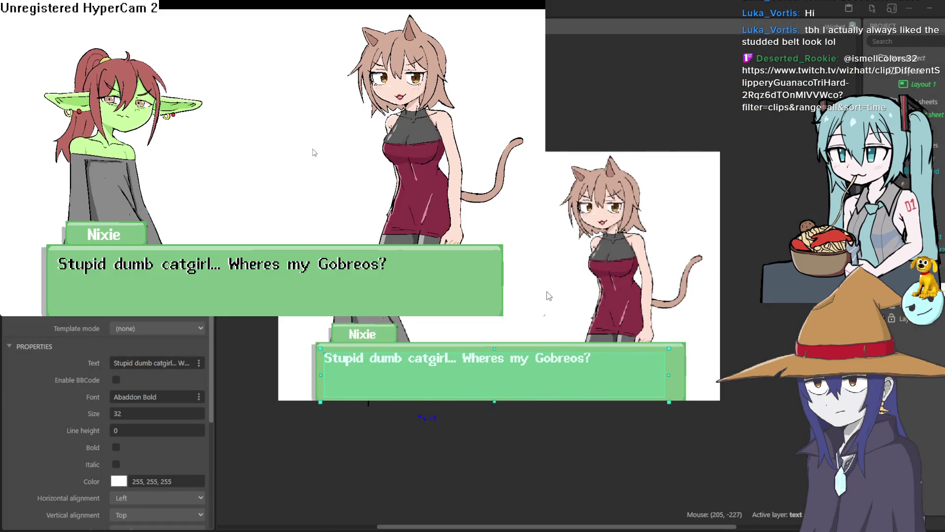
left_click(548, 296)
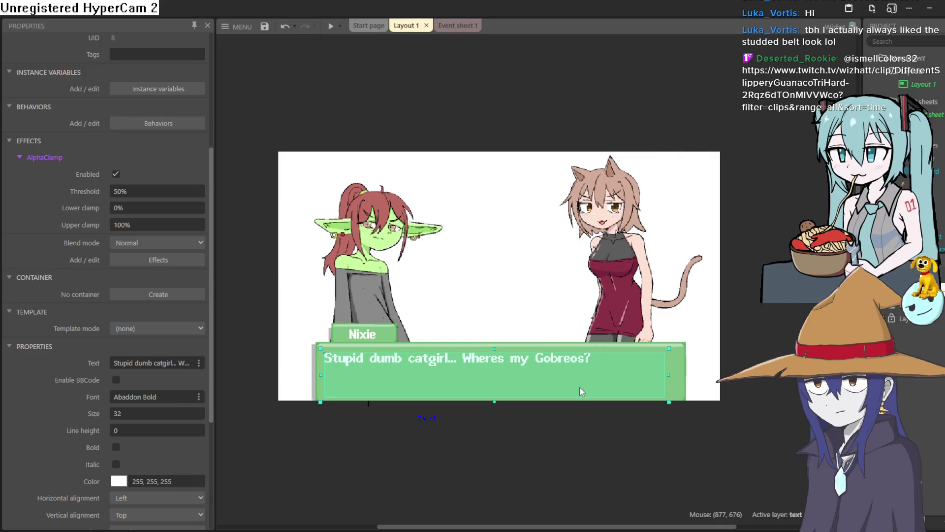
left_click_drag(580, 391, 571, 493)
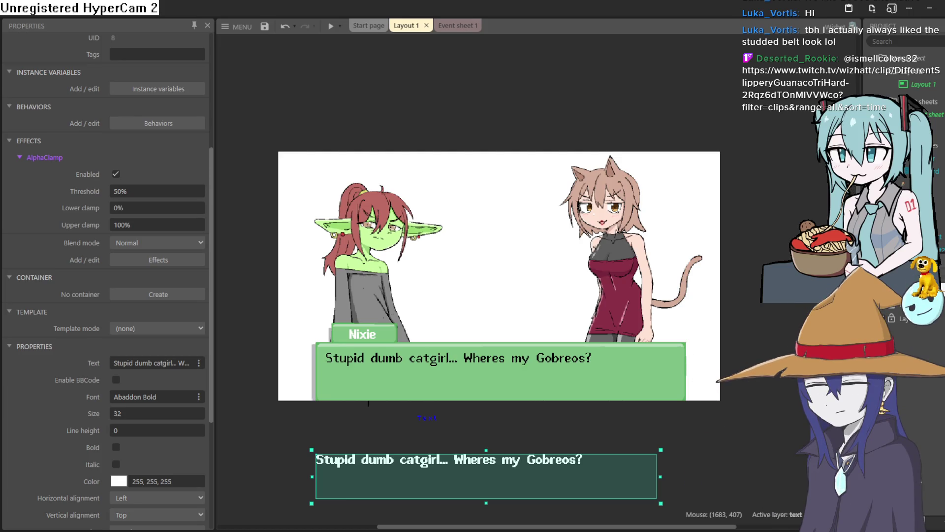
left_click(916, 305)
Place the dark shadow text above the layout, return the white text to the box, and preview.
left_click_drag(563, 362, 575, 82)
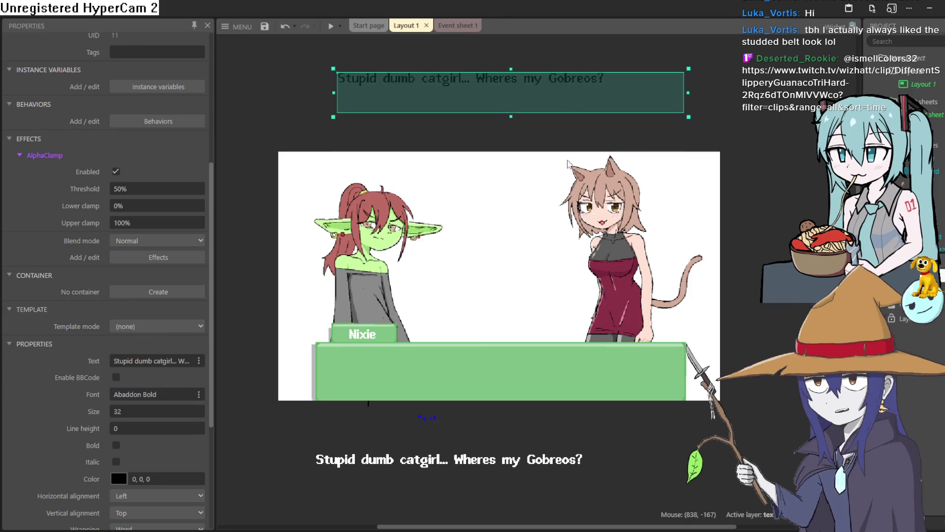
left_click(503, 419)
left_click_drag(504, 411, 515, 360)
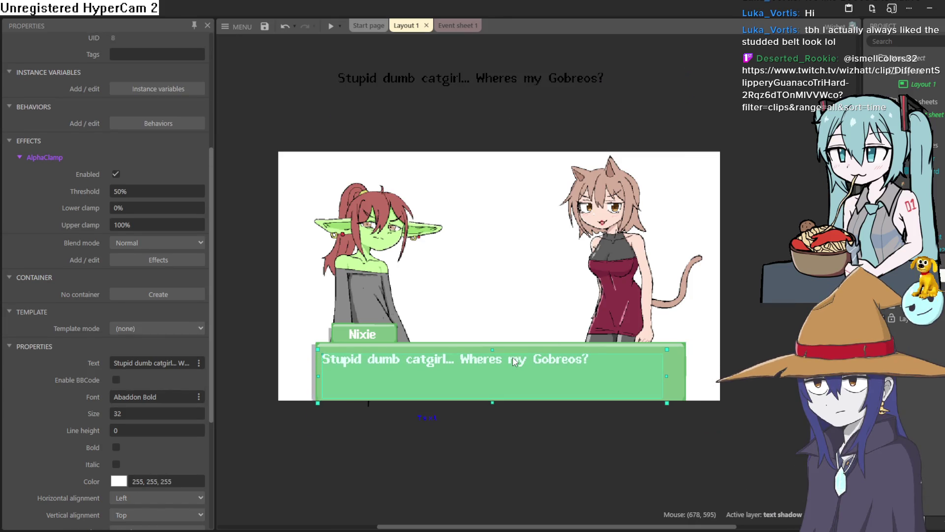
left_click(331, 26)
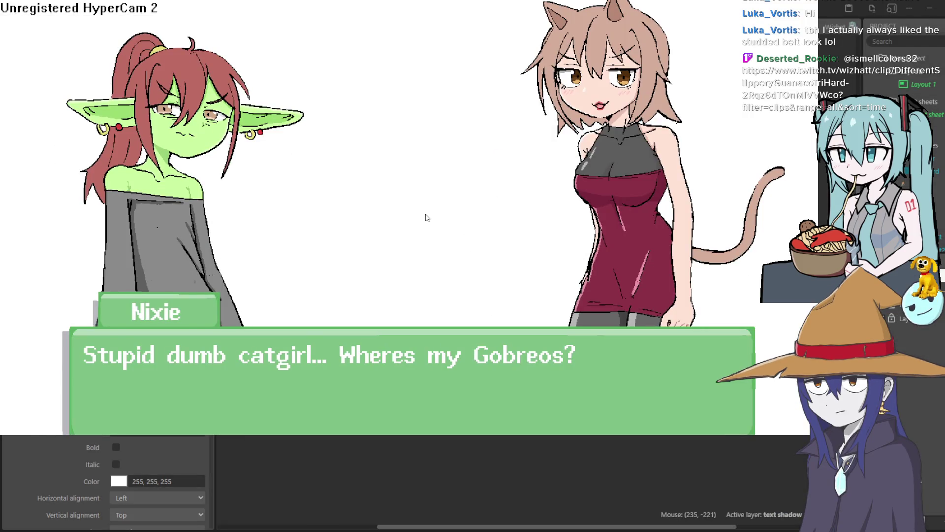
Click through the preview dialogue, toggle full screen with F11, and close the preview.
left_click(427, 218)
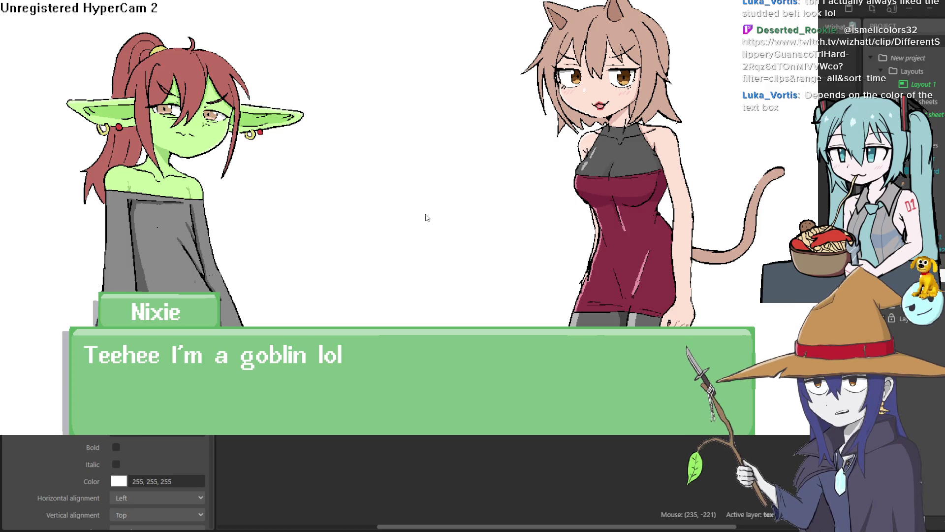
left_click(427, 218)
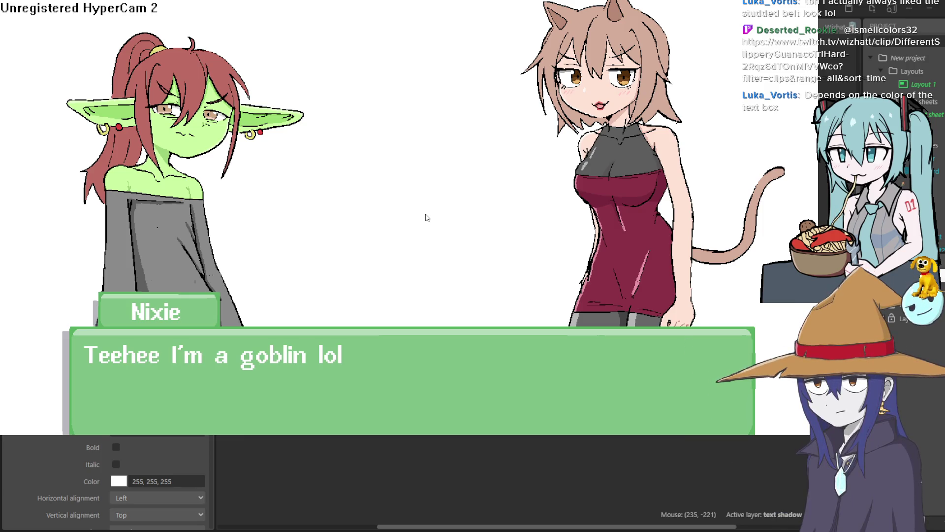
key("Escape")
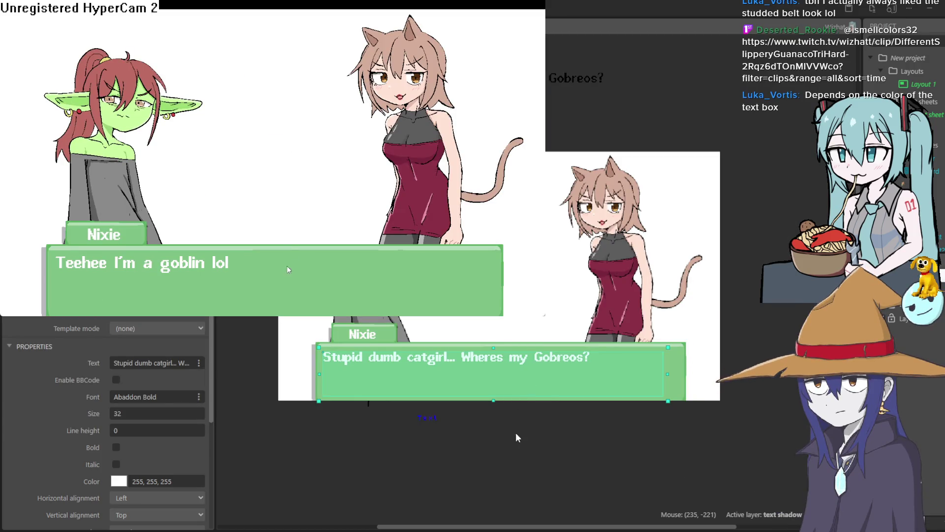
key("F11")
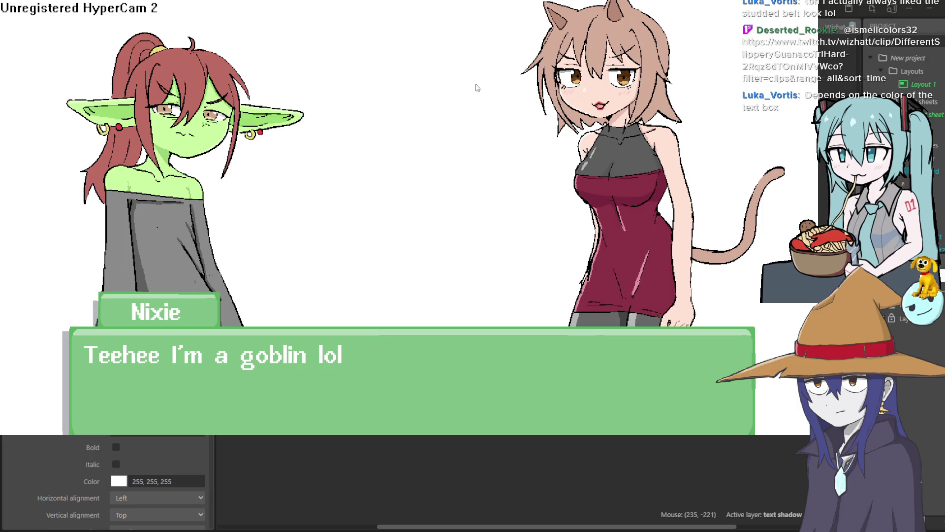
key("F11")
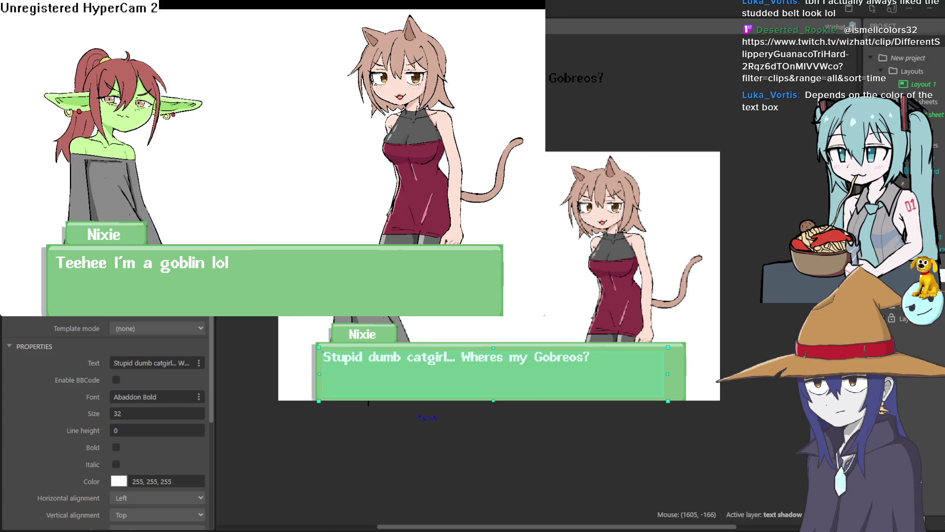
key("alt+F4")
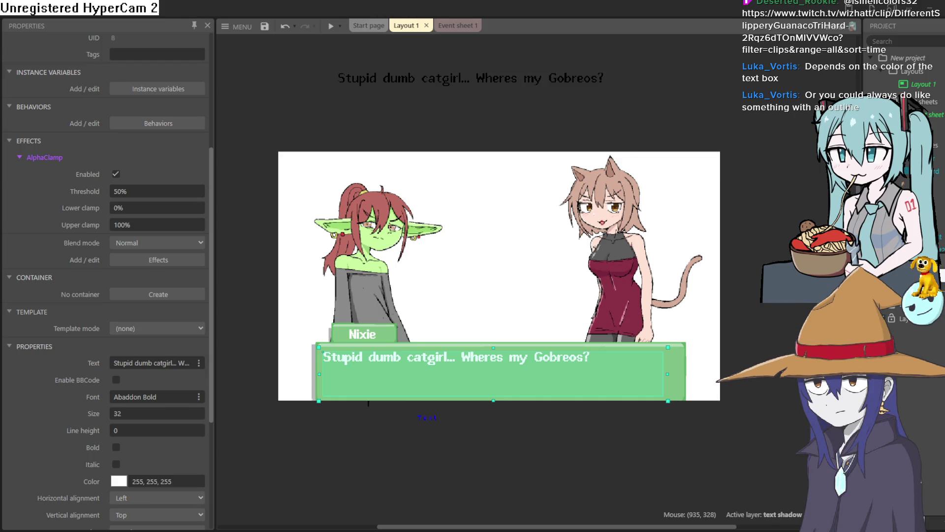
scroll(468, 275, "down", 5)
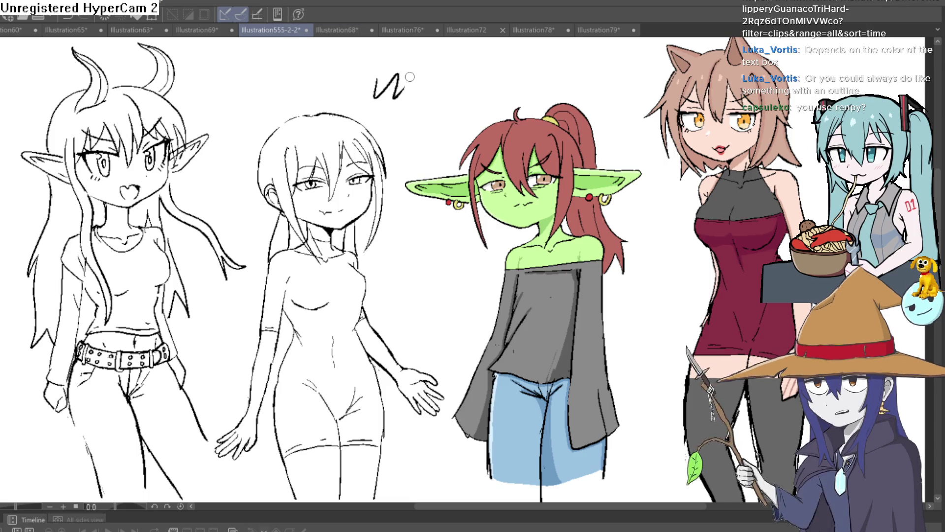
Zoom and pan the lineup canvas over to the catgirl, then switch back to Construct 3.
left_click_drag(388, 132, 414, 88)
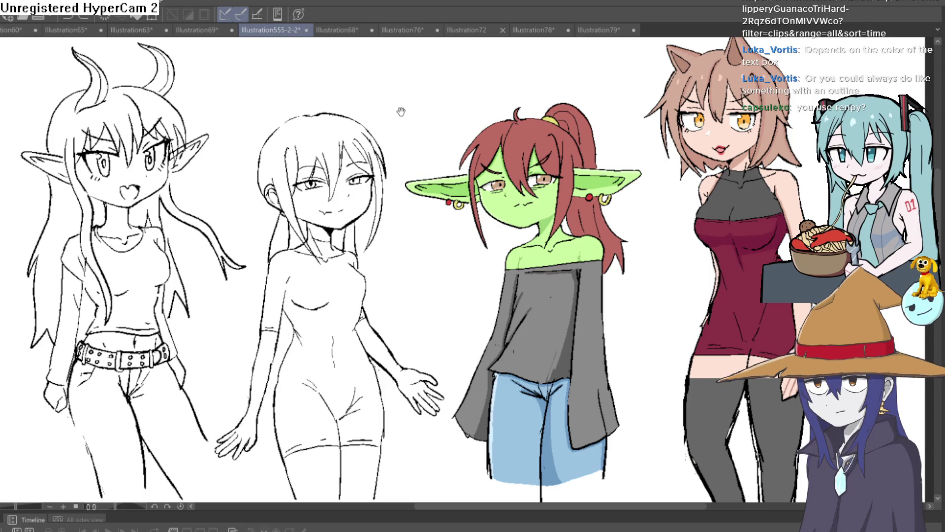
scroll(443, 109, "up", 2)
scroll(471, 103, "up", 2)
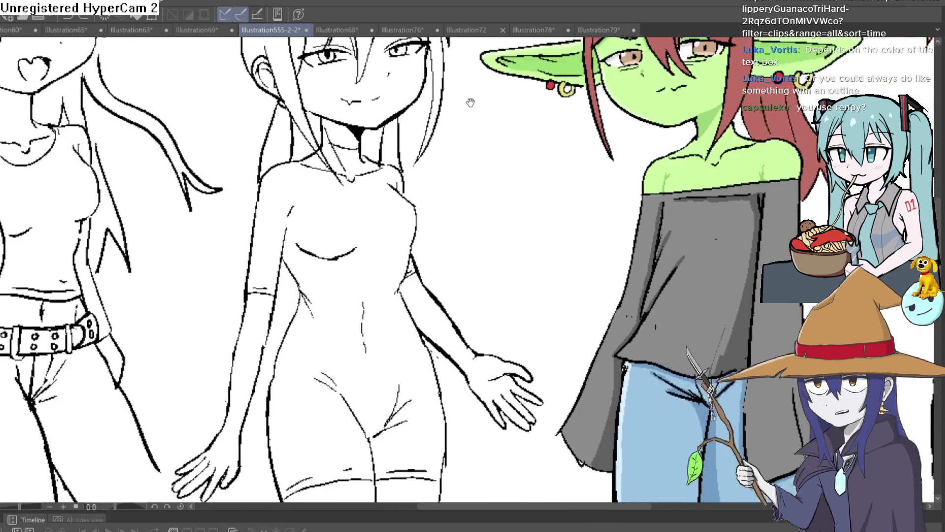
scroll(470, 106, "down", 2)
scroll(468, 121, "down", 2)
scroll(449, 190, "up", 1)
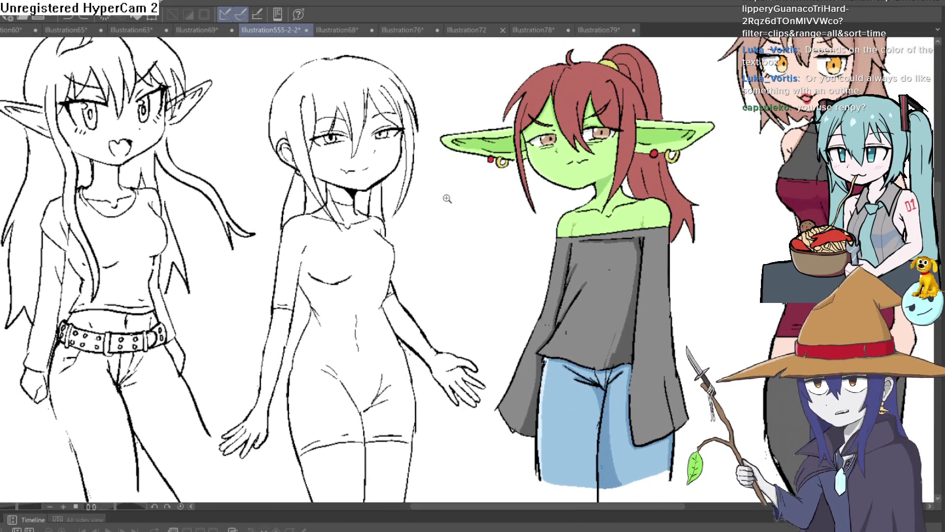
scroll(447, 199, "down", 1)
mouse_move(436, 196)
left_mouse_down()
mouse_move(414, 179)
mouse_move(397, 191)
left_mouse_up()
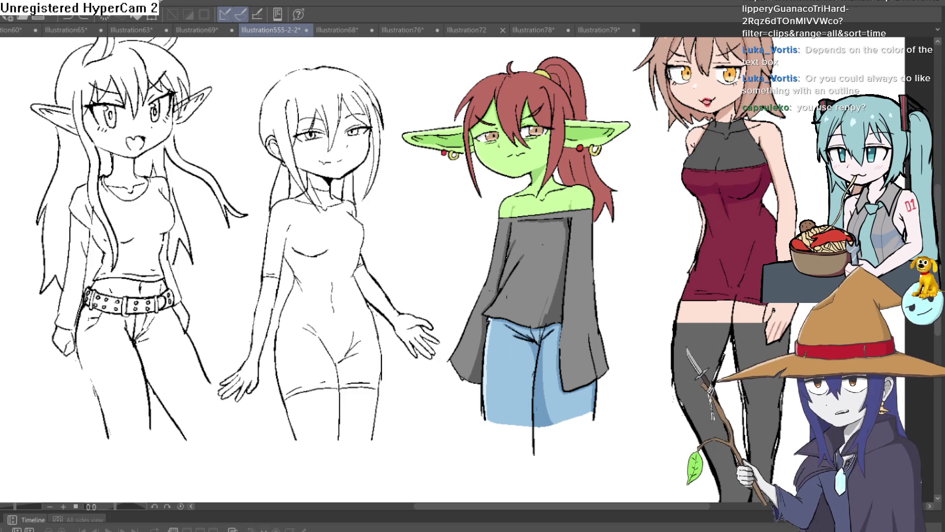
key("alt+Tab")
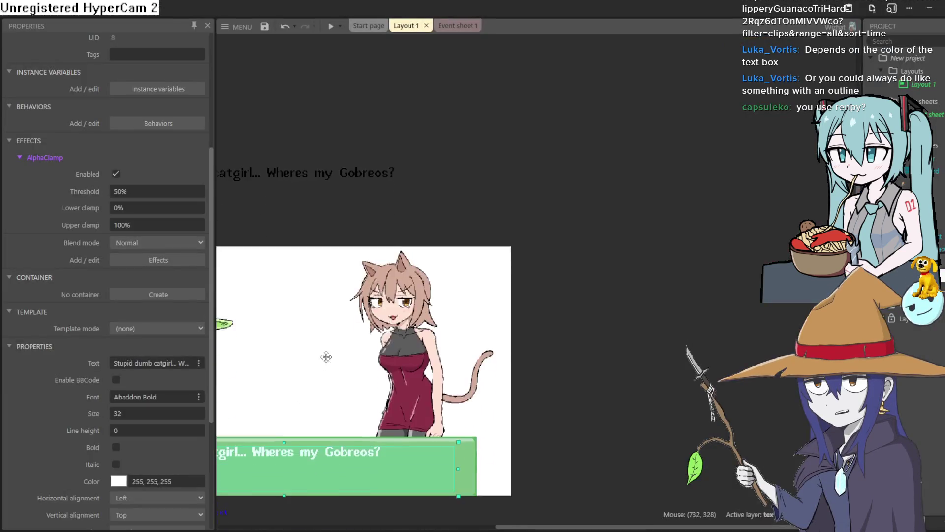
Nudge the SpriteFont text box below the scene to position 384, 788.
mouse_move(364, 369)
left_mouse_down()
mouse_move(714, 304)
mouse_move(610, 295)
left_mouse_up()
left_click(717, 303)
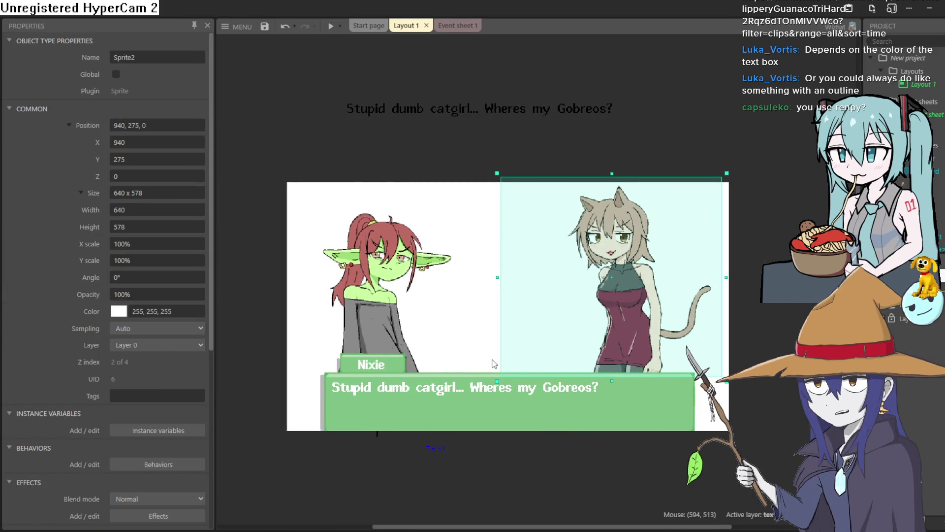
scroll(486, 313, "down", 2)
scroll(509, 418, "up", 1)
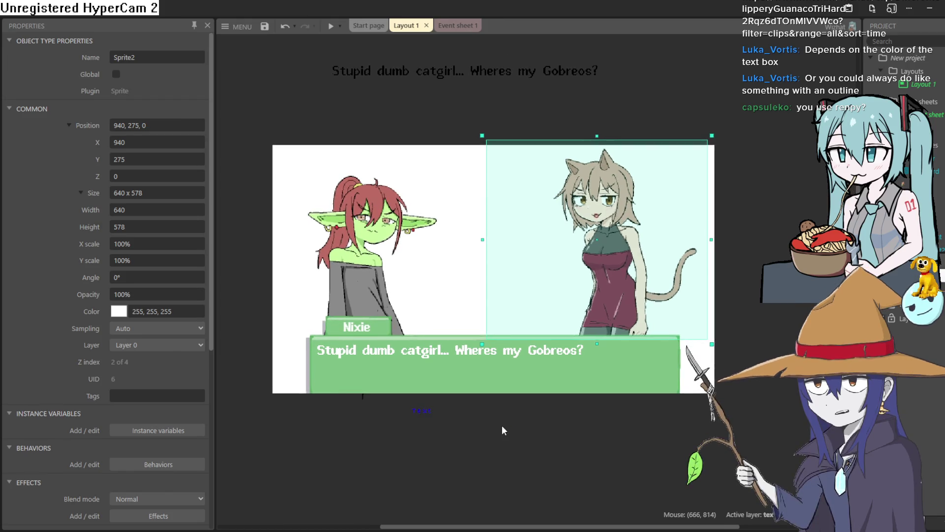
left_click(503, 430)
left_click_drag(463, 442, 456, 450)
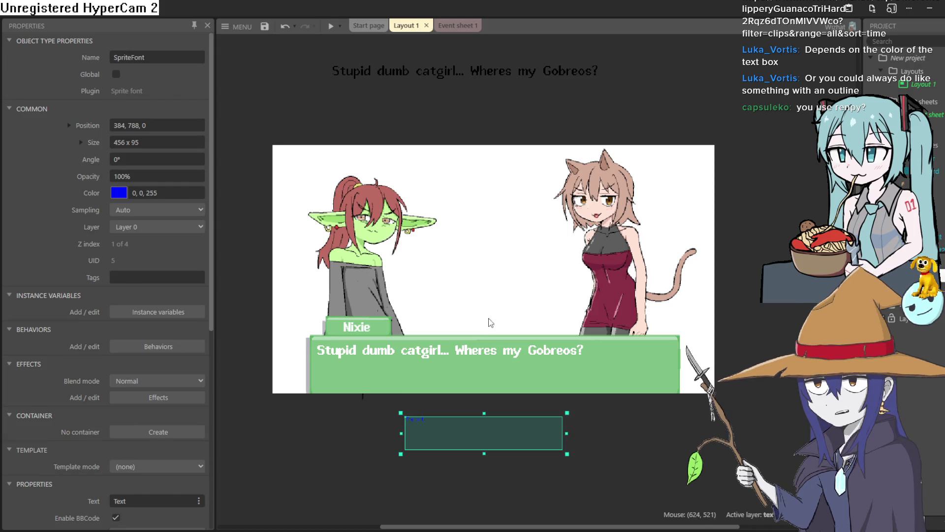
Scroll around the layout and open Event sheet 1.
scroll(475, 307, "up", 2)
scroll(474, 307, "down", 2)
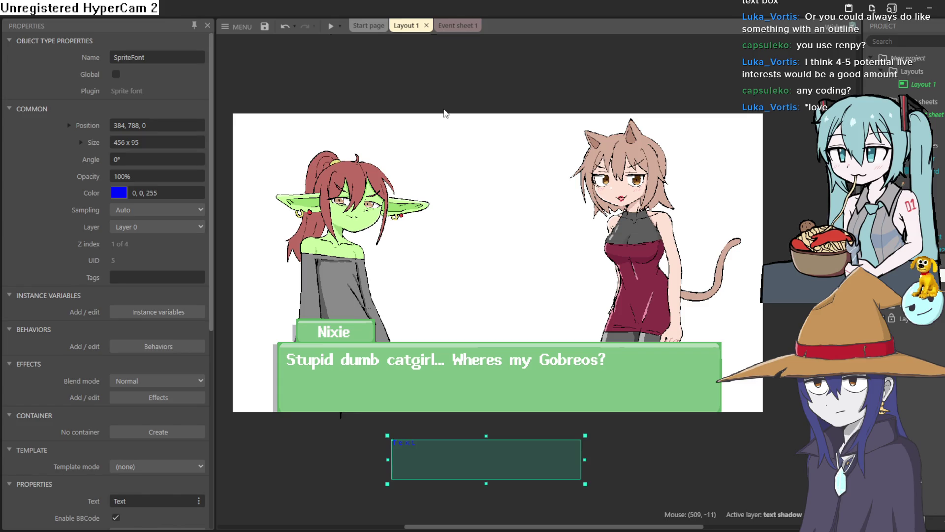
scroll(456, 95, "left", 1)
scroll(468, 99, "down", 1)
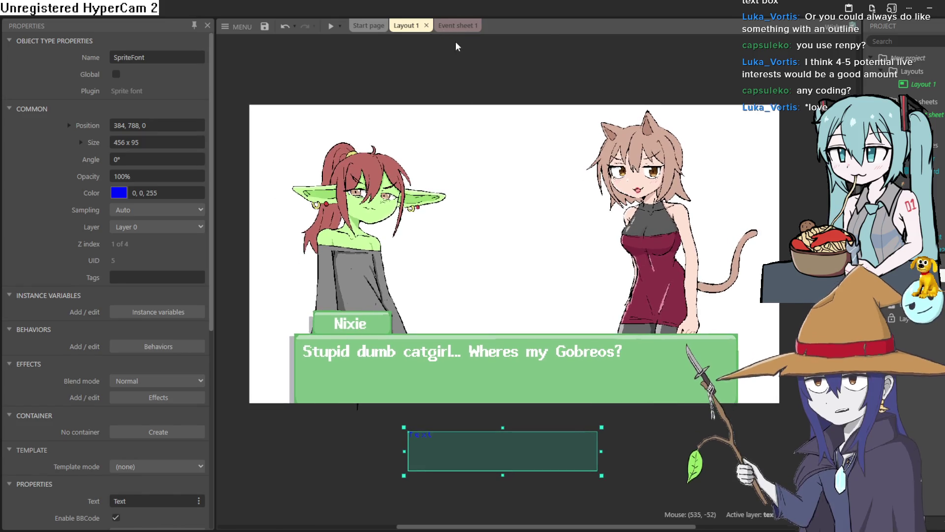
left_click(448, 26)
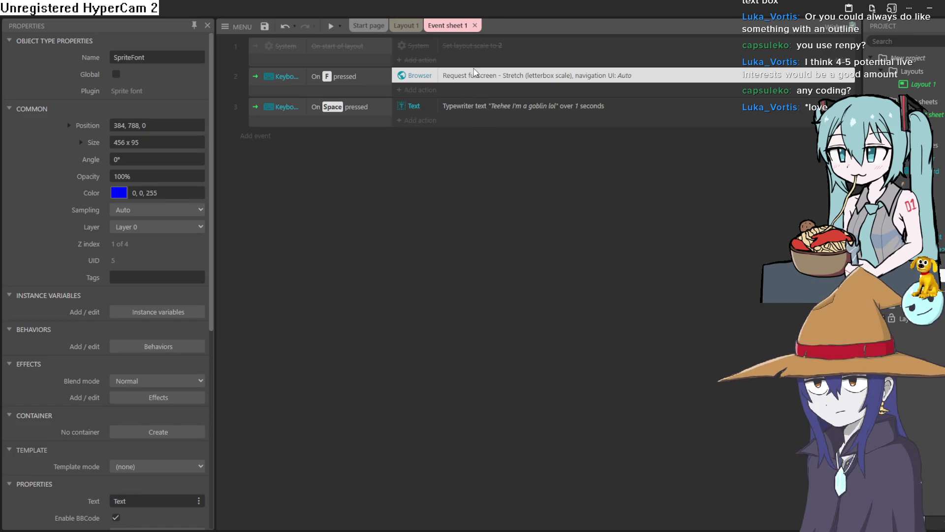
Review the start-of-layout, F-key fullscreen and Space-key typewriter events, then return to Layout 1.
left_click(513, 109)
left_click(510, 86)
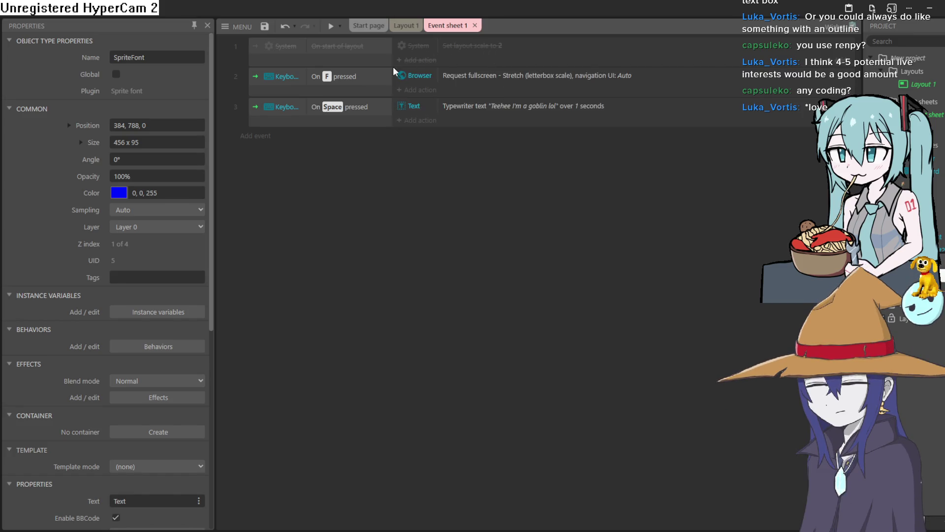
left_click(358, 62)
left_click(363, 95)
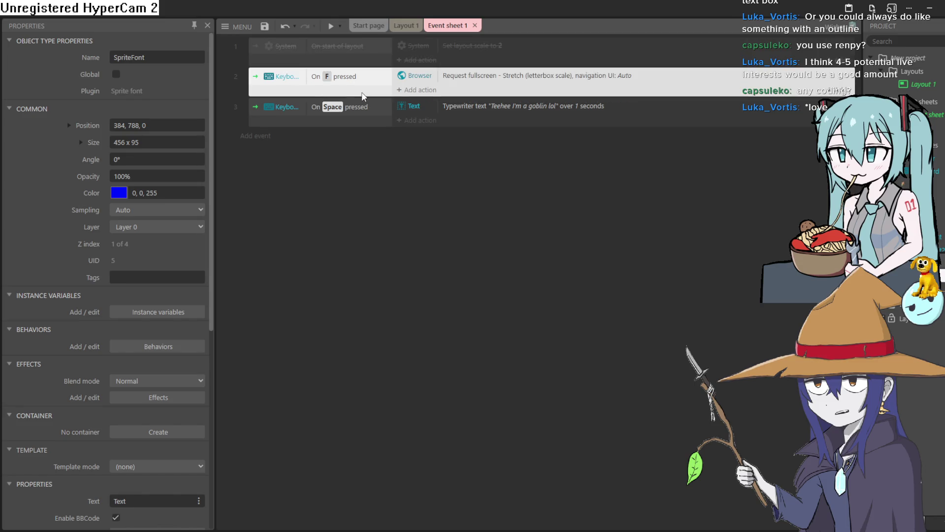
left_click(364, 123)
left_click(362, 96)
left_click(362, 64)
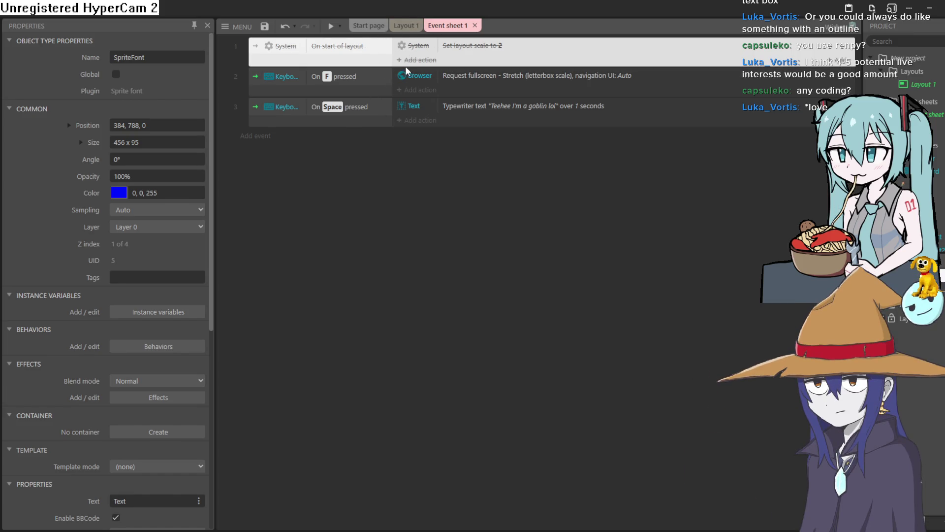
left_click(339, 91)
left_click(351, 123)
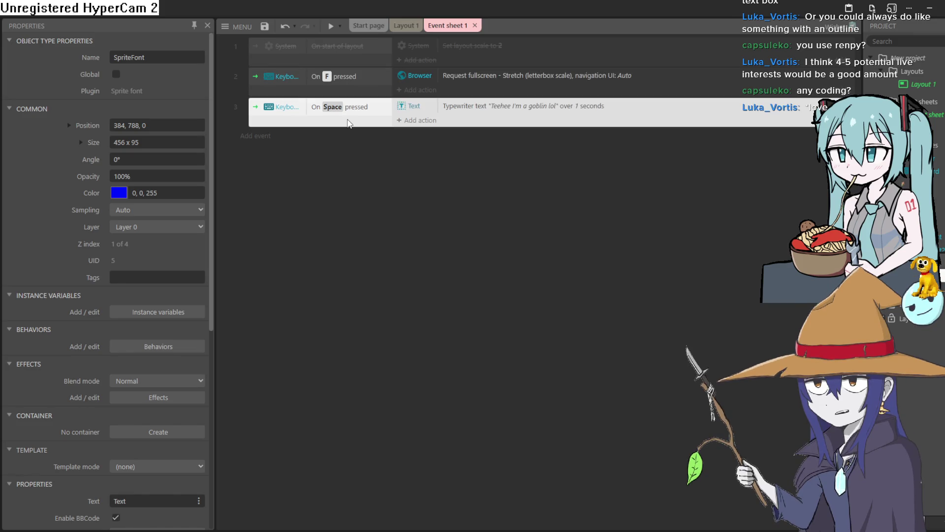
left_click(355, 85)
left_click(358, 57)
left_click(407, 25)
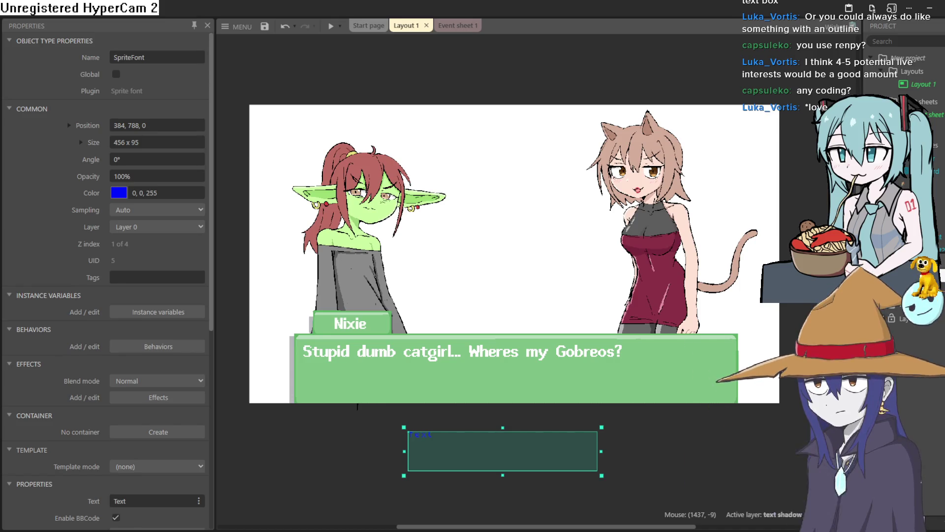
scroll(905, 88, "down", 5)
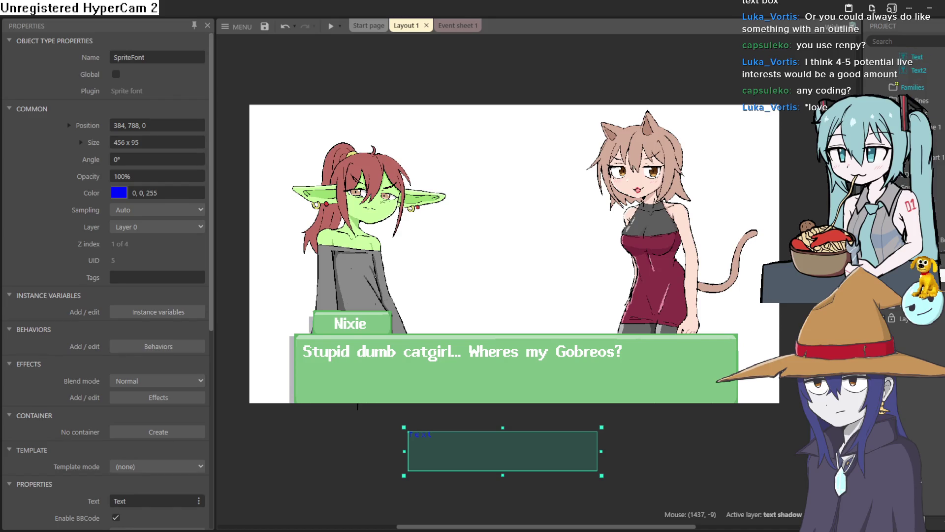
scroll(905, 89, "up", 5)
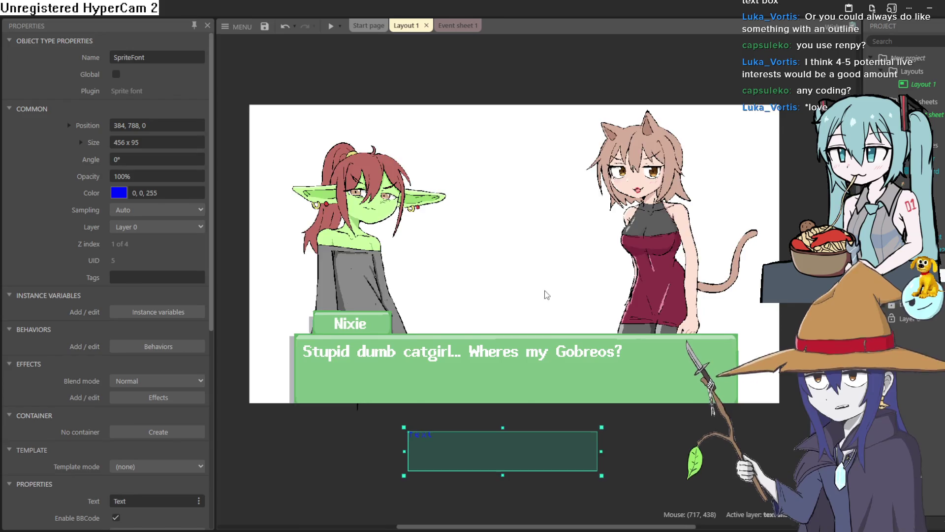
scroll(555, 354, "up", 3)
scroll(555, 353, "up", 1)
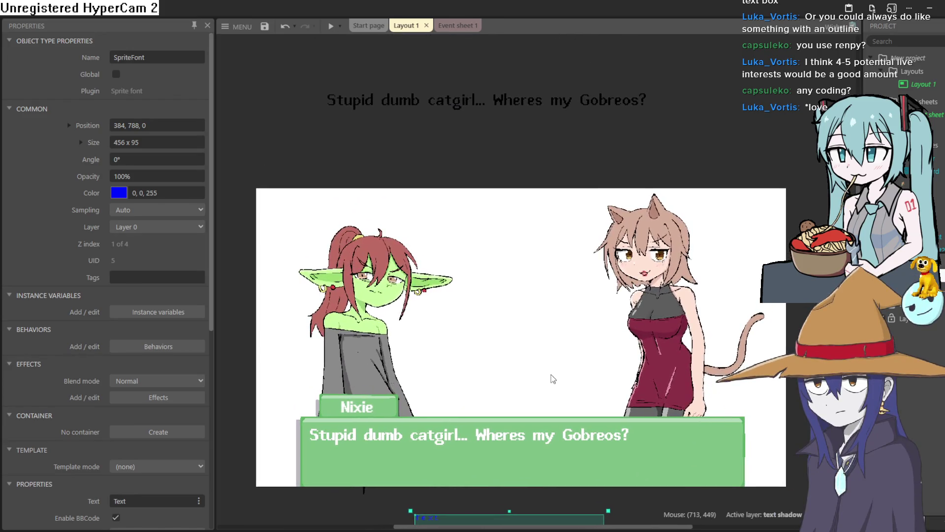
scroll(515, 252, "up", 3)
scroll(514, 252, "down", 3)
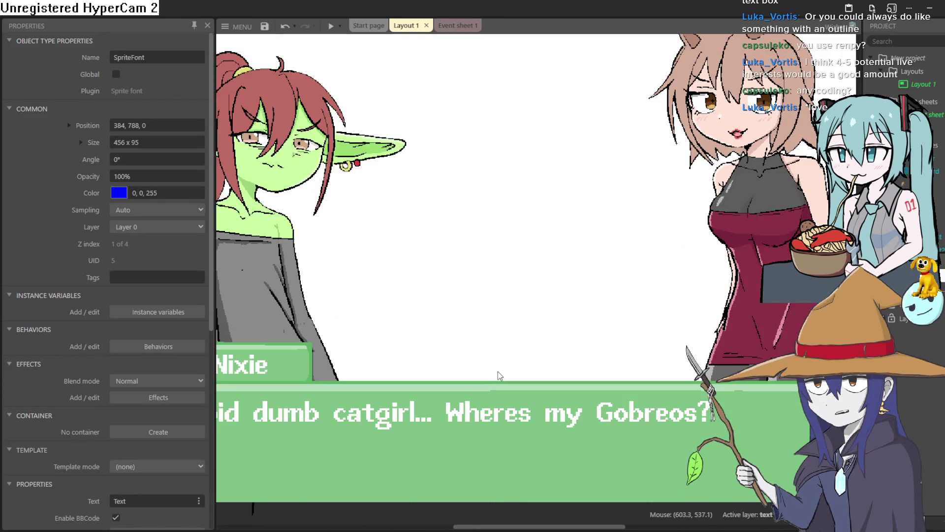
scroll(520, 325, "down", 3)
left_click_drag(523, 328, 532, 298)
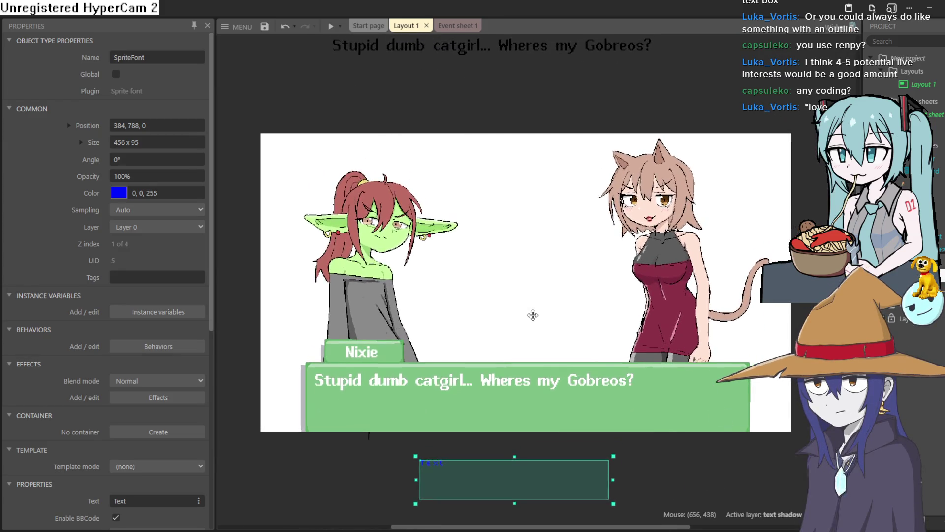
scroll(529, 288, "down", 3)
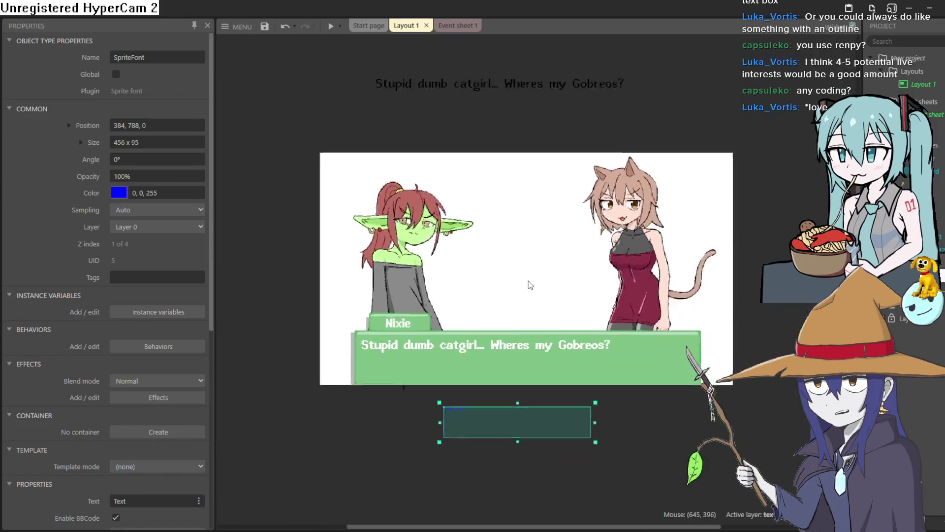
scroll(527, 247, "up", 3)
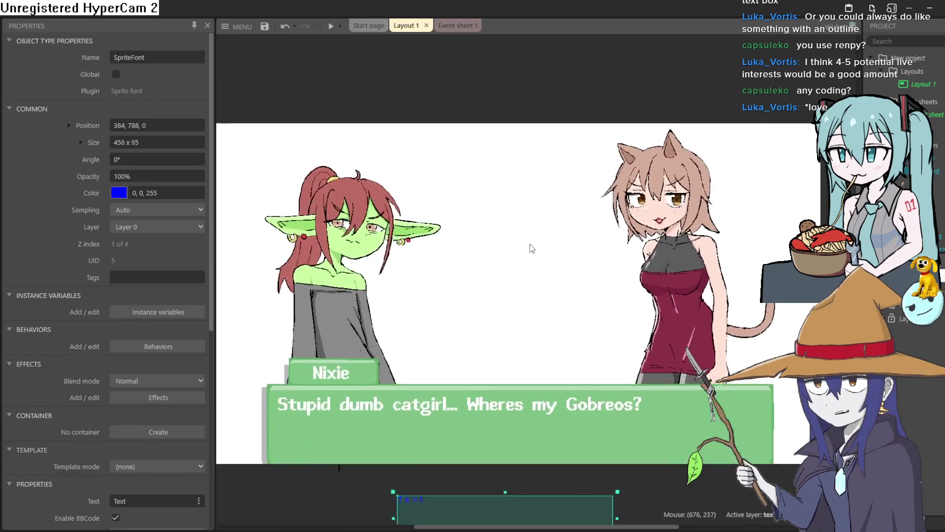
left_click_drag(485, 285, 589, 293)
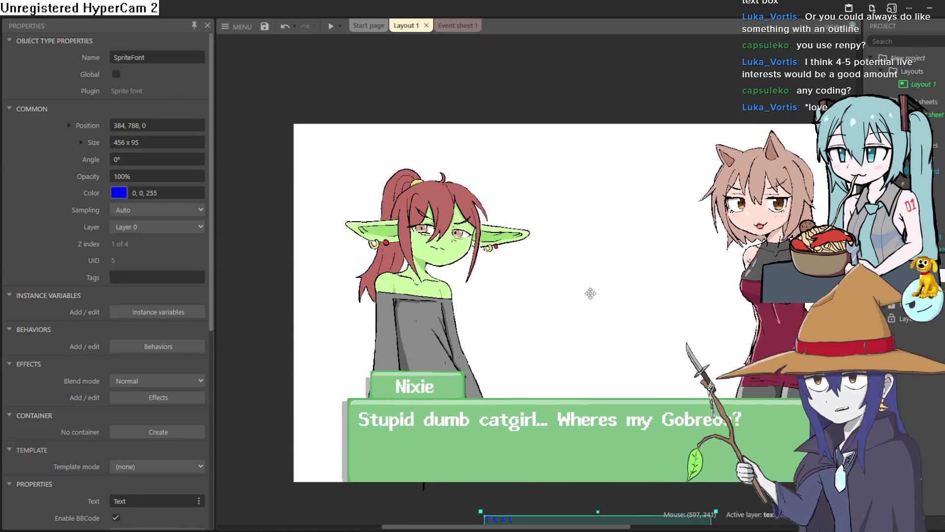
left_click_drag(612, 242, 531, 232)
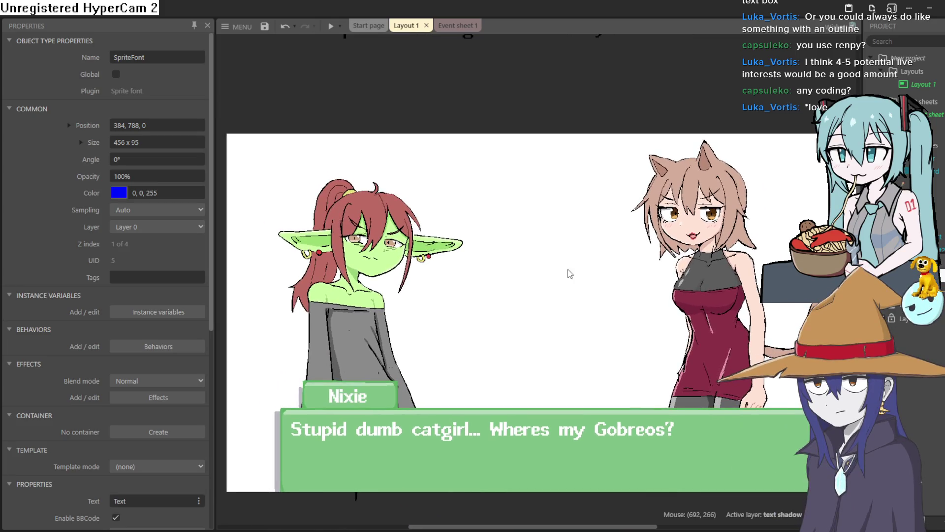
scroll(546, 296, "up", 2)
scroll(540, 301, "up", 2)
scroll(540, 293, "down", 2)
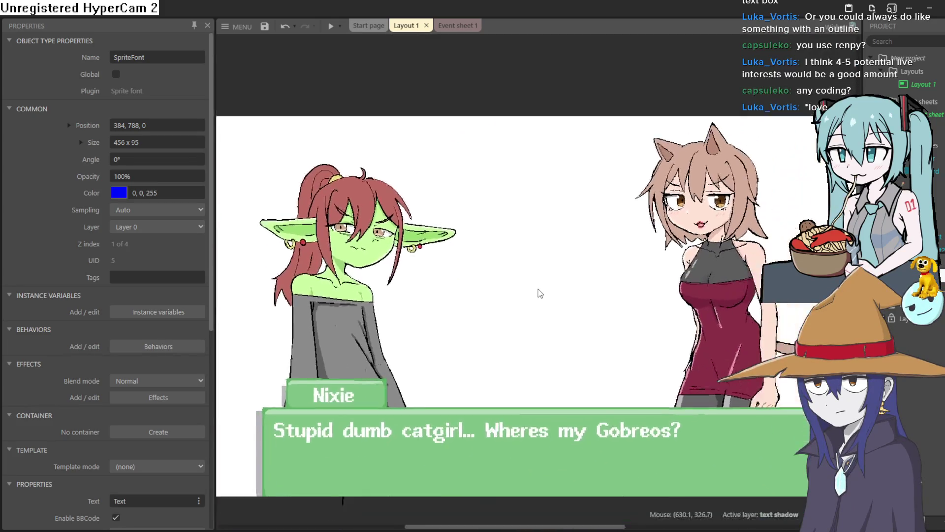
scroll(532, 301, "down", 1)
left_click_drag(524, 311, 533, 270)
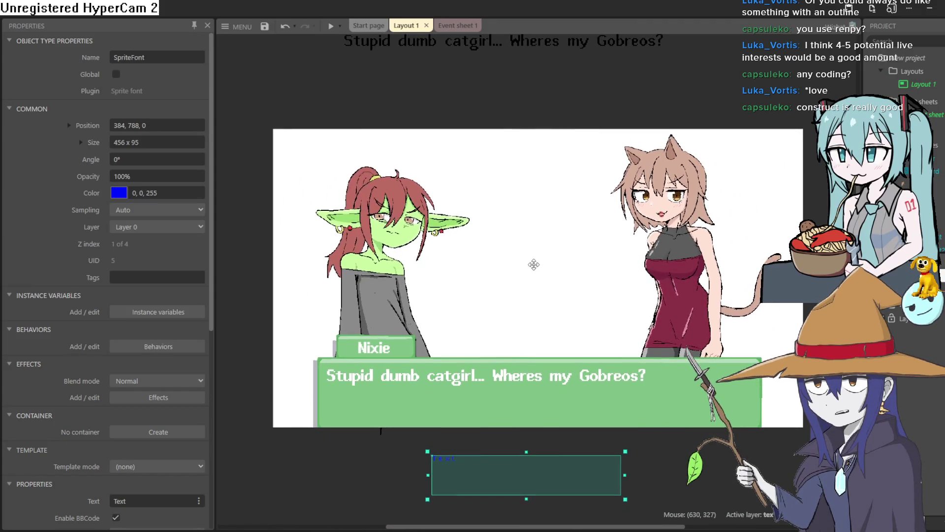
left_click_drag(532, 270, 536, 284)
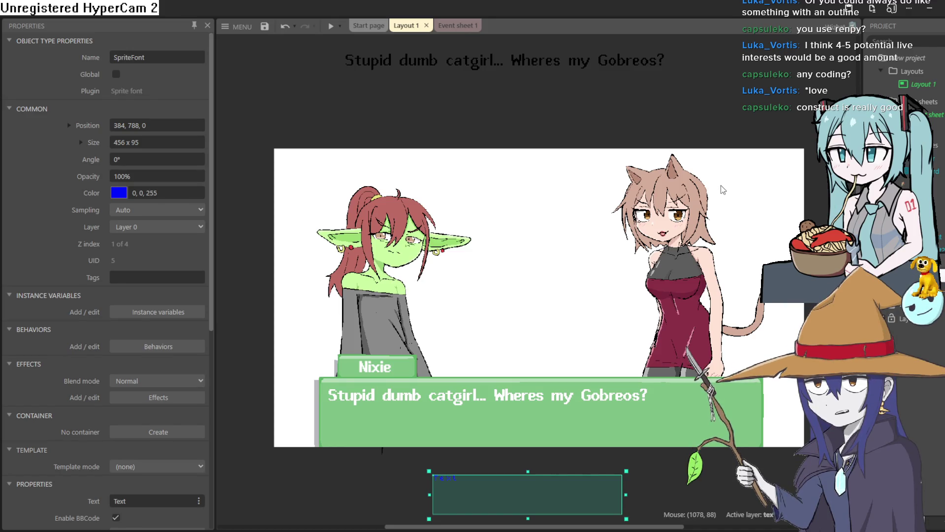
scroll(721, 190, "up", 1)
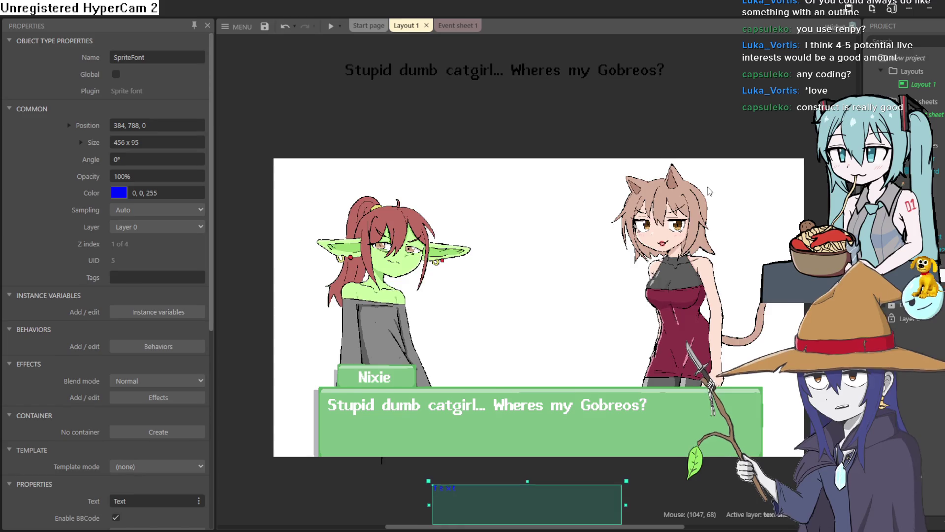
scroll(709, 191, "up", 1)
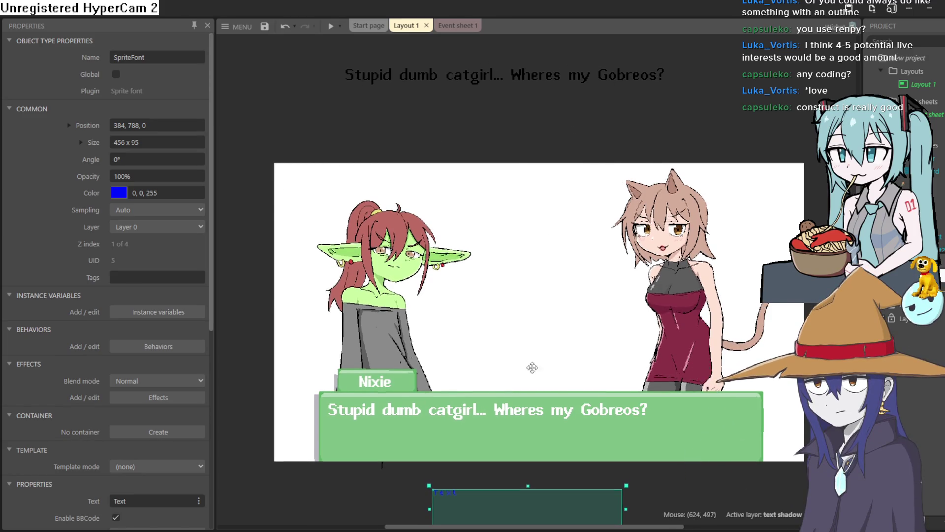
mouse_move(532, 367)
left_mouse_down()
mouse_move(517, 354)
mouse_move(521, 252)
mouse_move(514, 354)
left_mouse_up()
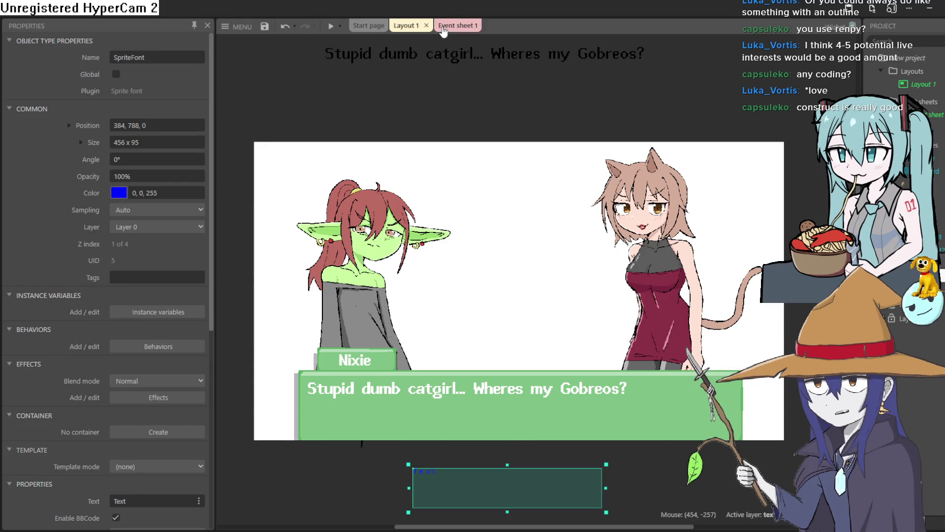
left_click(444, 28)
left_click(411, 27)
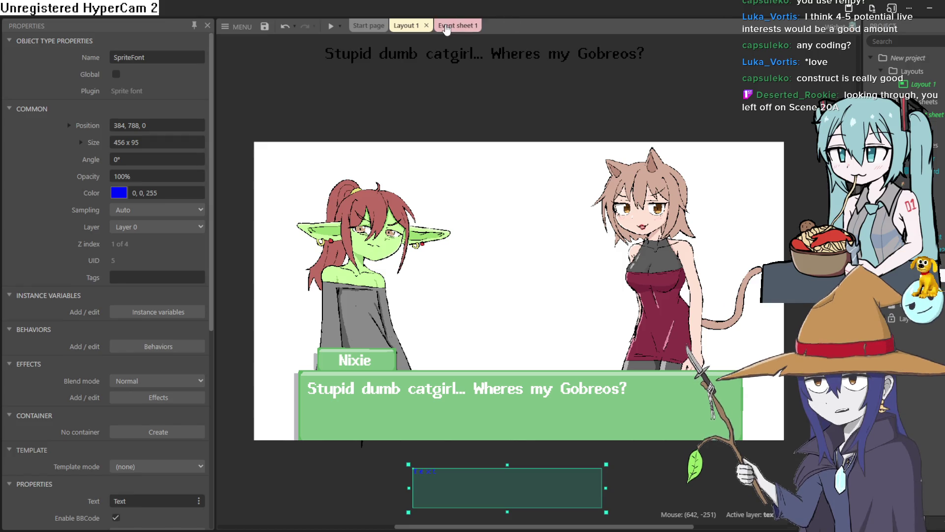
left_click(449, 25)
left_click(405, 26)
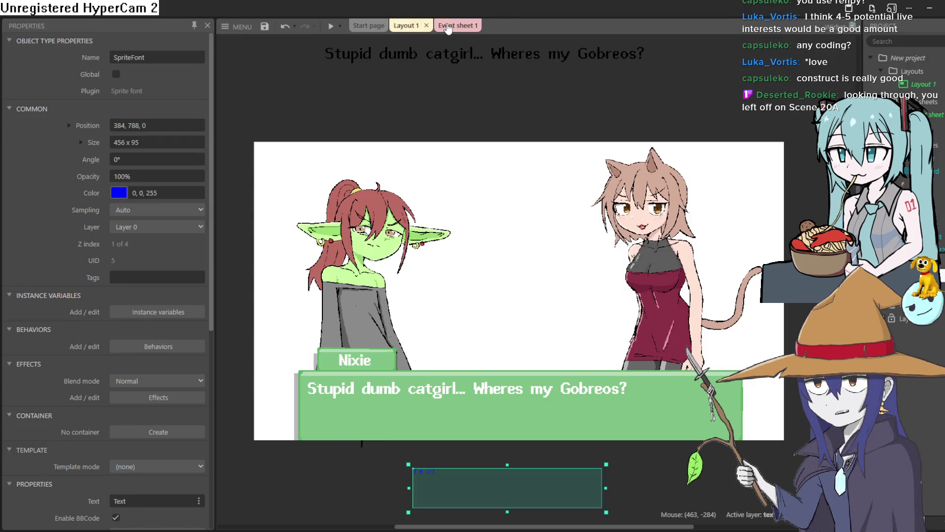
left_click(448, 26)
left_click(406, 26)
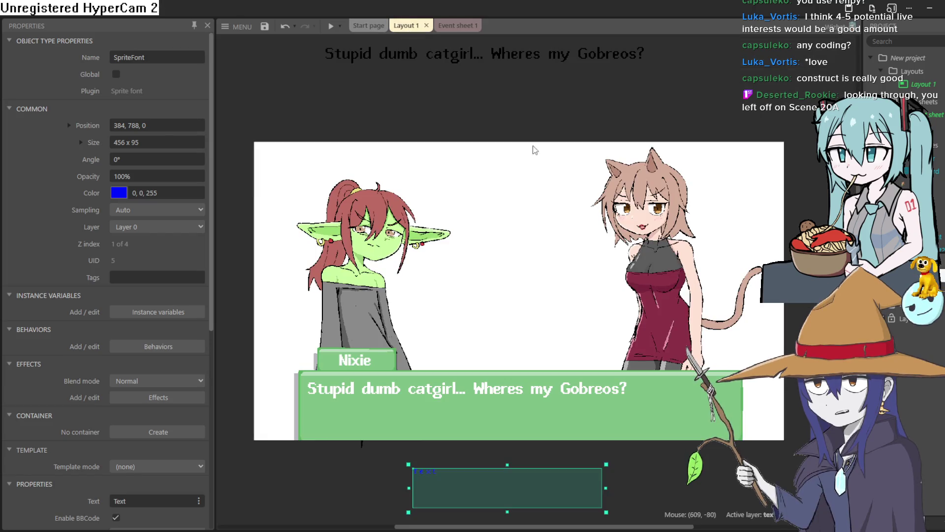
scroll(542, 157, "down", 2)
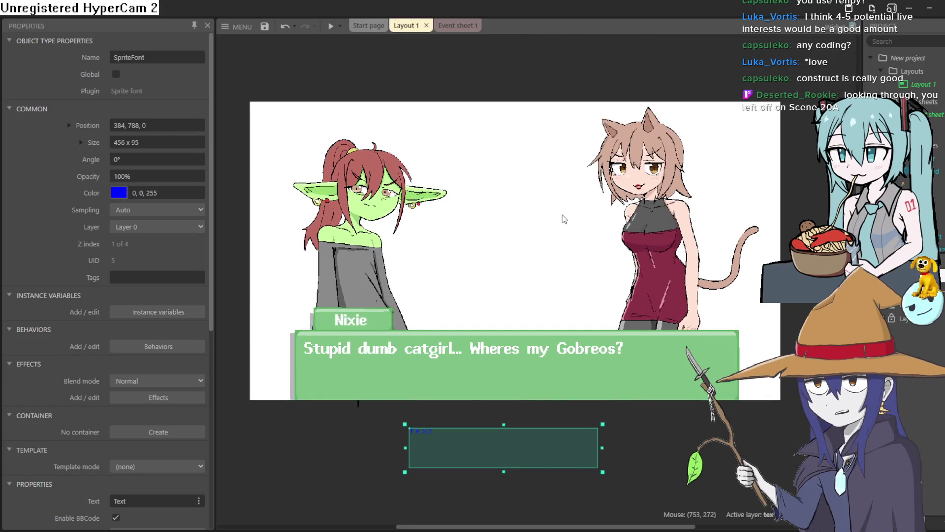
scroll(534, 262, "up", 1, "ctrl")
scroll(534, 262, "up", 1, "ctrl")
scroll(528, 251, "up", 1, "ctrl")
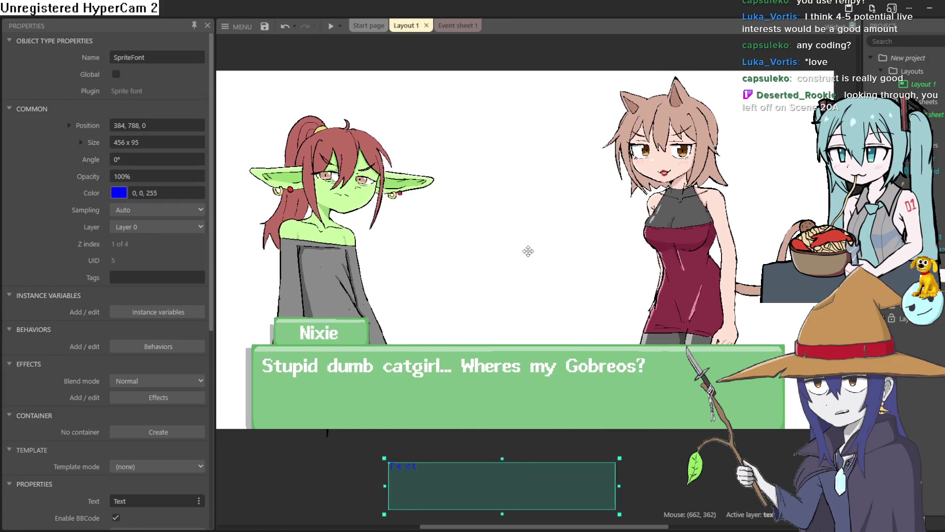
left_click_drag(529, 251, 555, 261)
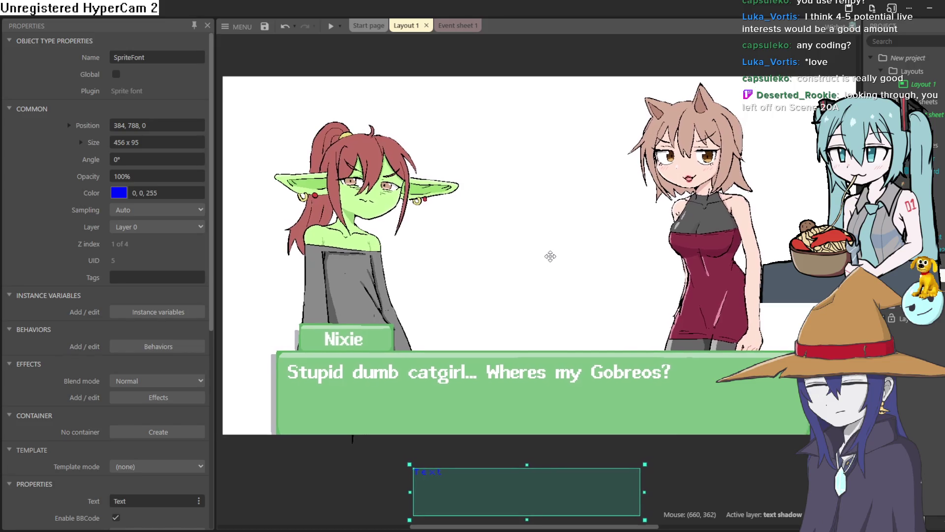
scroll(550, 261, "down", 1, "ctrl")
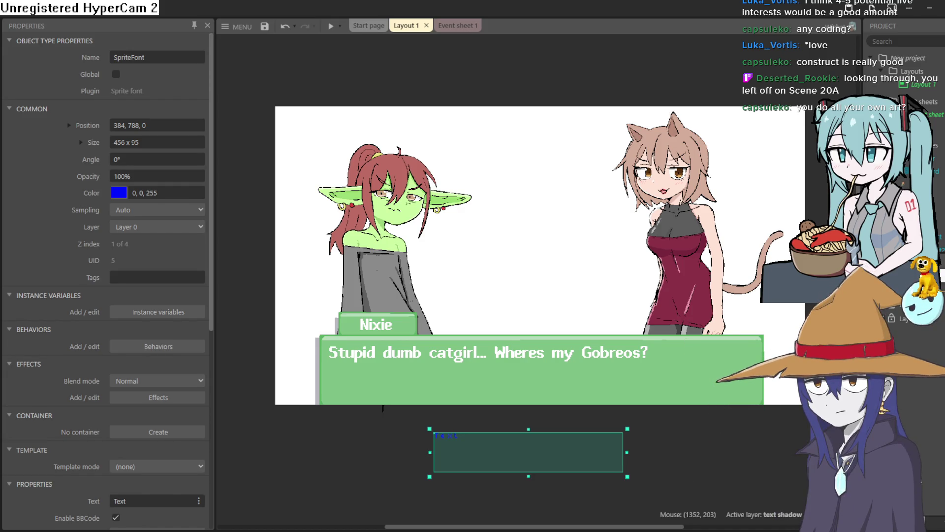
left_click(930, 8)
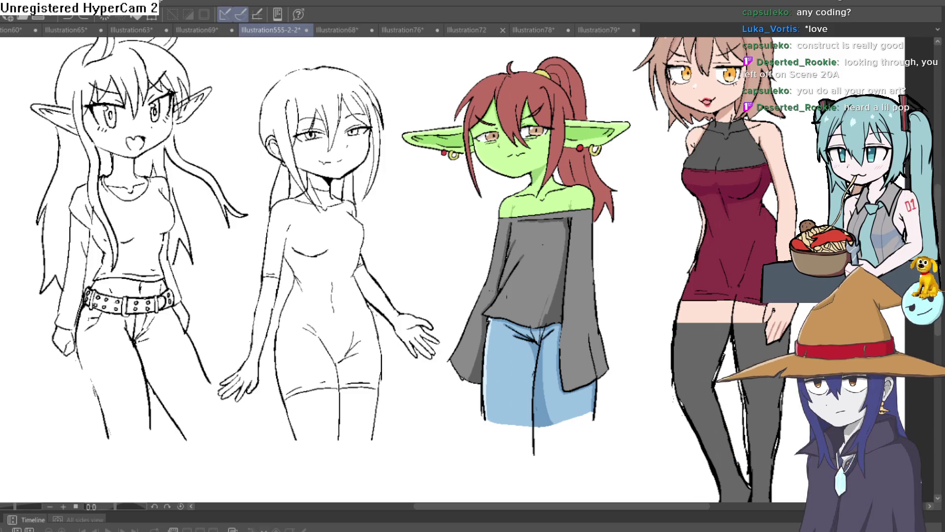
Zoom in and out across the lineup of elf, goblin and cat girl drawings.
scroll(229, 254, "down", 1)
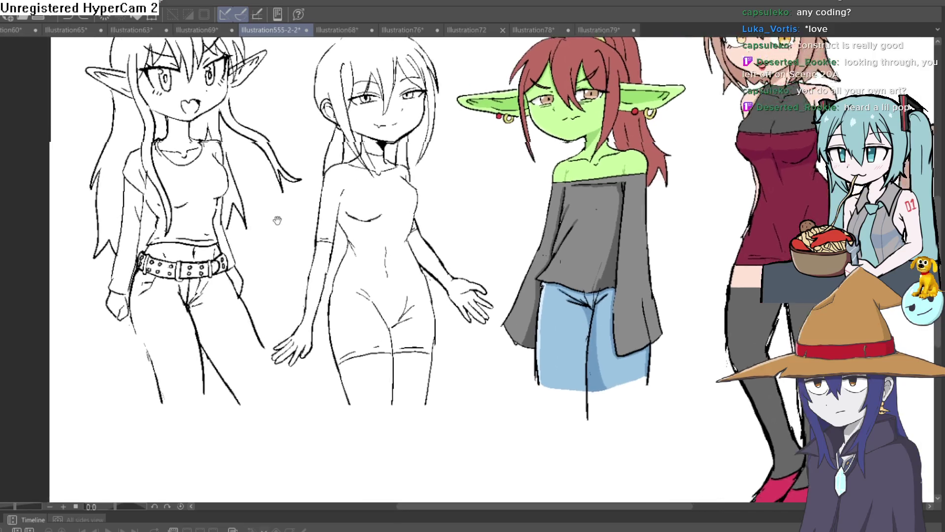
scroll(274, 217, "up", 1)
scroll(348, 228, "up", 3)
scroll(677, 150, "up", 2)
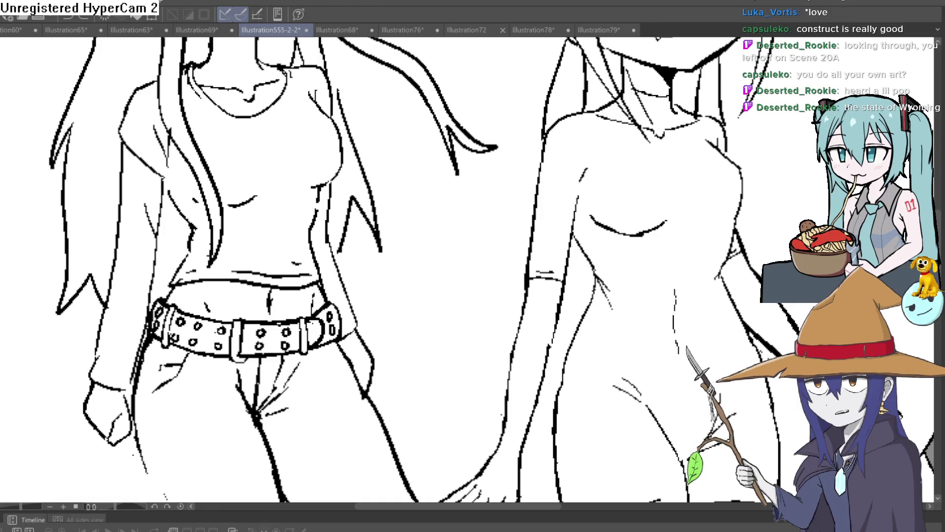
scroll(466, 175, "down", 5)
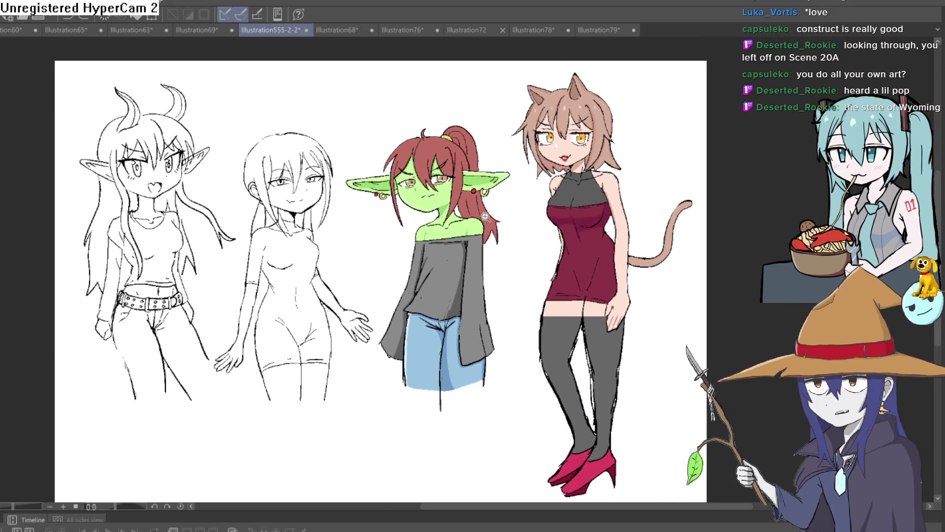
scroll(466, 256, "up", 3)
scroll(466, 256, "down", 1)
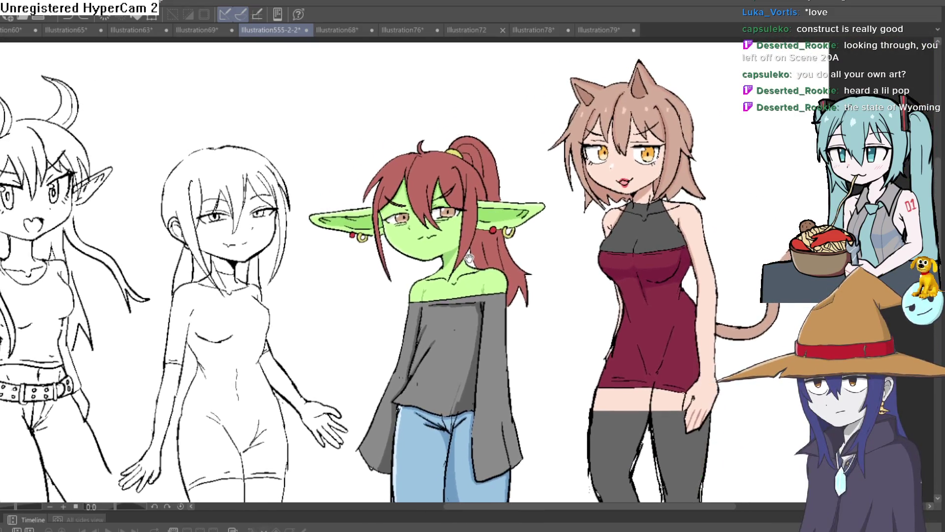
scroll(459, 231, "up", 1)
scroll(459, 232, "up", 1)
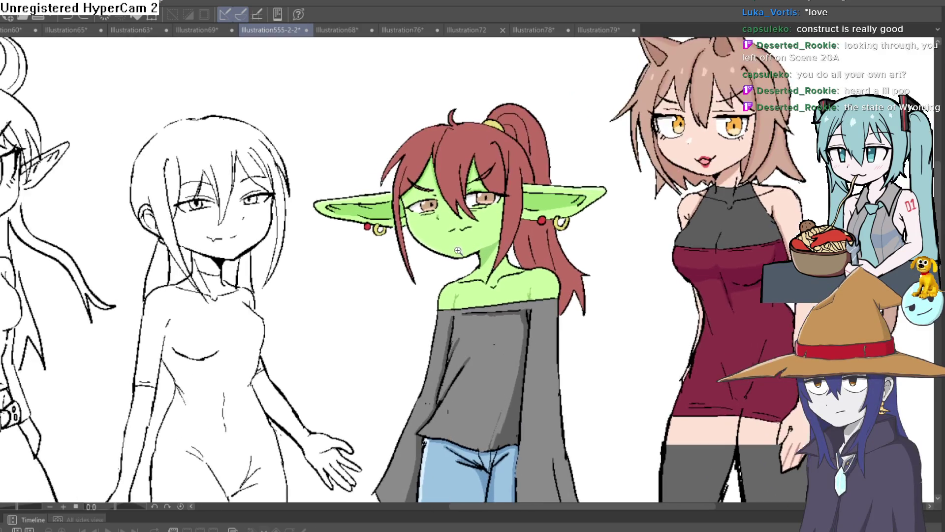
scroll(443, 244, "up", 1)
scroll(432, 254, "up", 1)
scroll(432, 254, "up", 1)
scroll(473, 234, "up", 1)
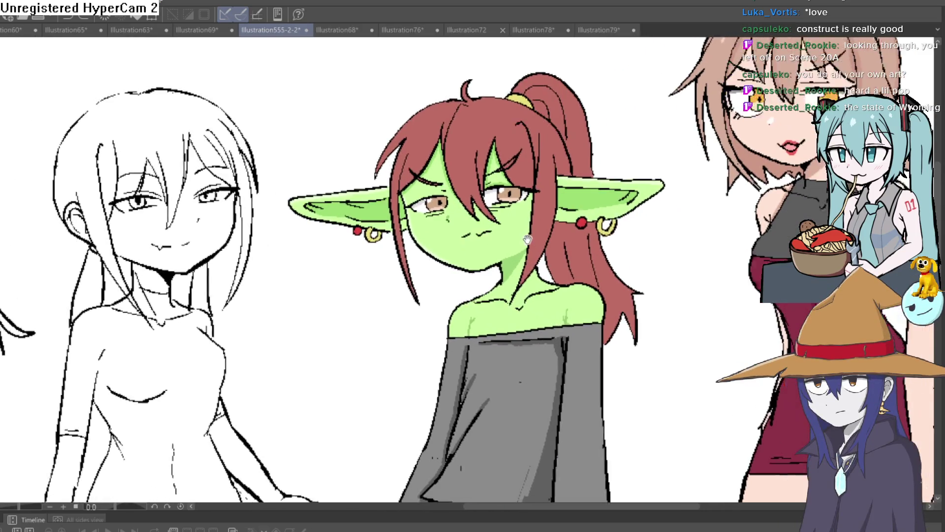
scroll(515, 213, "up", 1)
scroll(495, 253, "up", 1)
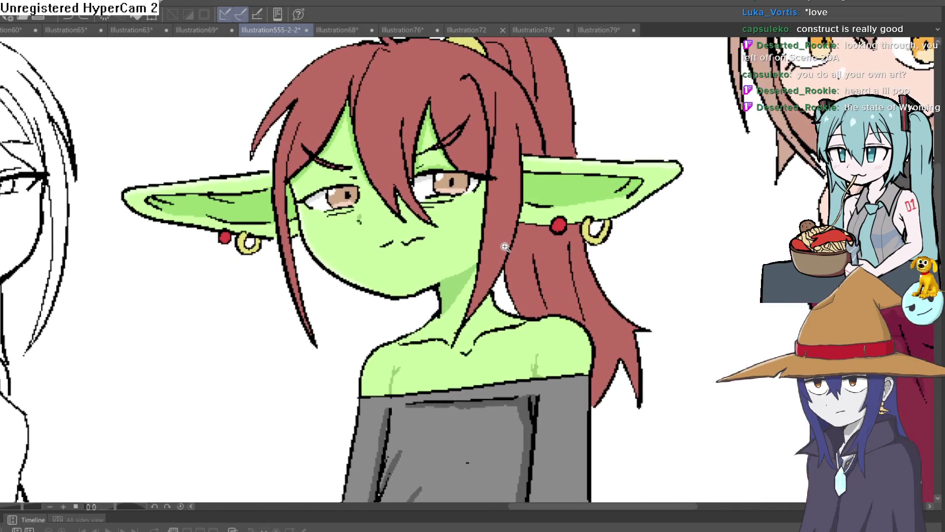
scroll(506, 249, "up", 1)
scroll(466, 297, "up", 1)
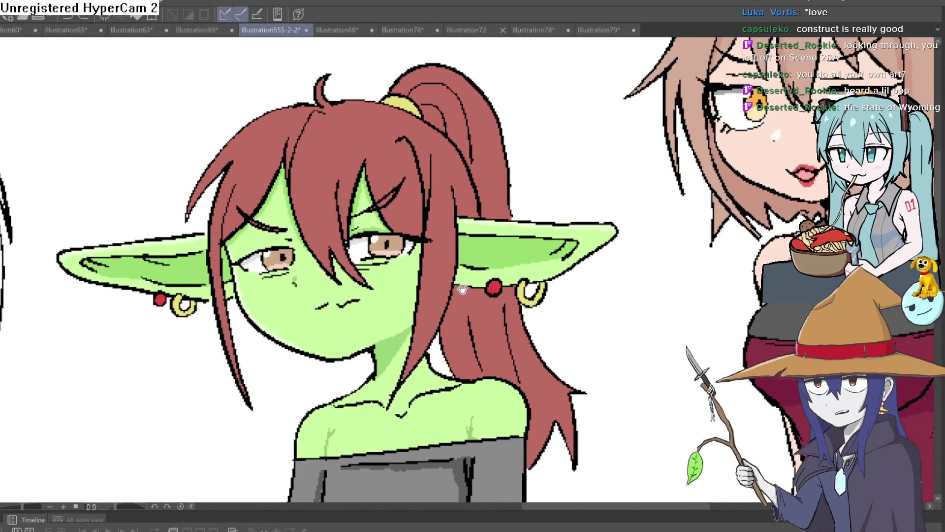
Pan so the goblin and red-dress cat girl sit centred in view.
left_click_drag(467, 297, 341, 329)
scroll(383, 324, "down", 1)
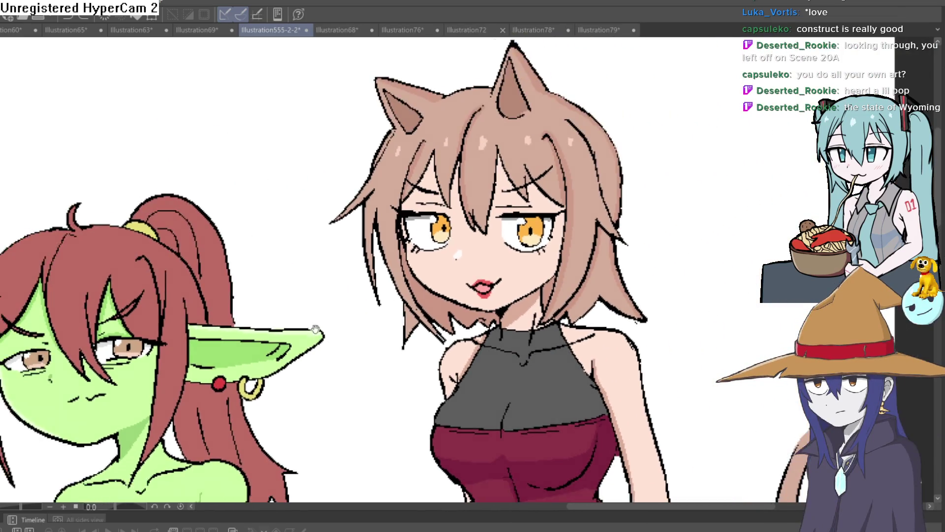
scroll(418, 307, "down", 1)
scroll(453, 291, "down", 1)
left_click_drag(422, 314, 453, 289)
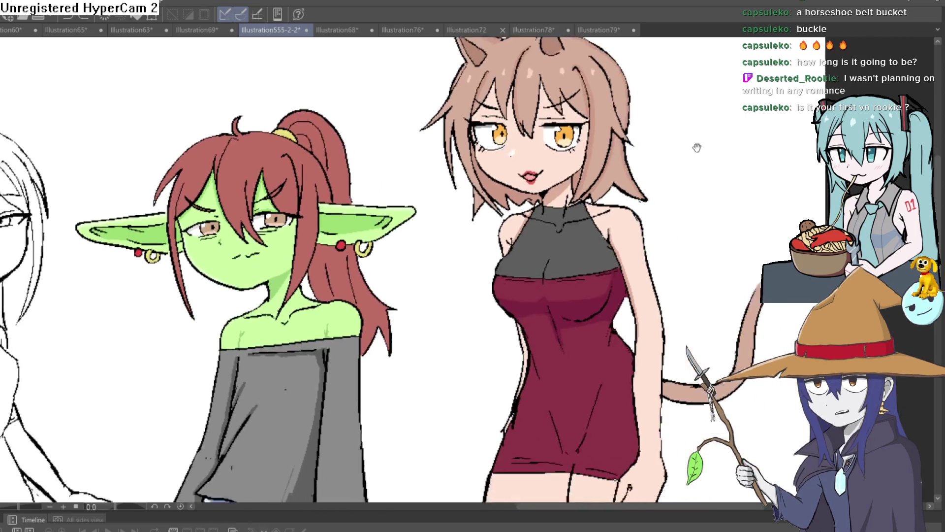
left_click_drag(696, 148, 511, 205)
left_click_drag(255, 352, 642, 235)
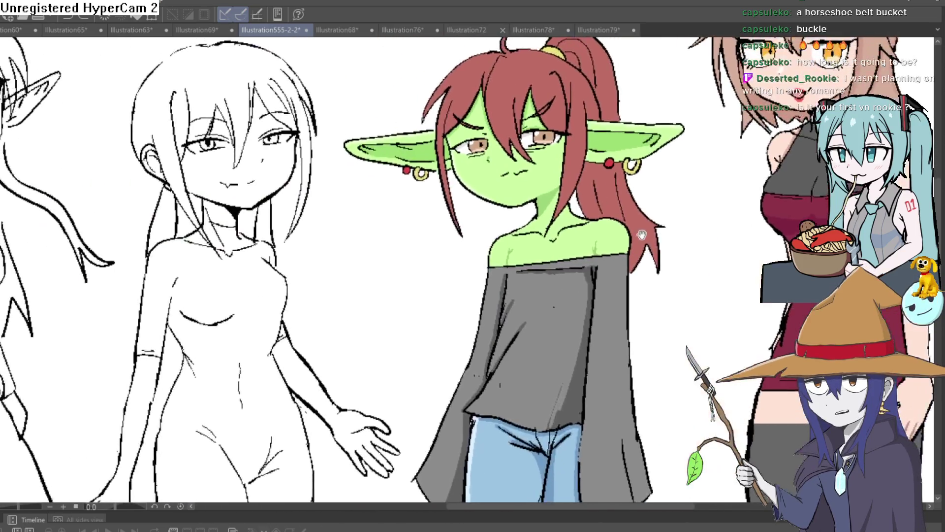
scroll(641, 235, "down", 2)
scroll(542, 246, "up", 3)
scroll(566, 296, "down", 2)
scroll(576, 302, "up", 1)
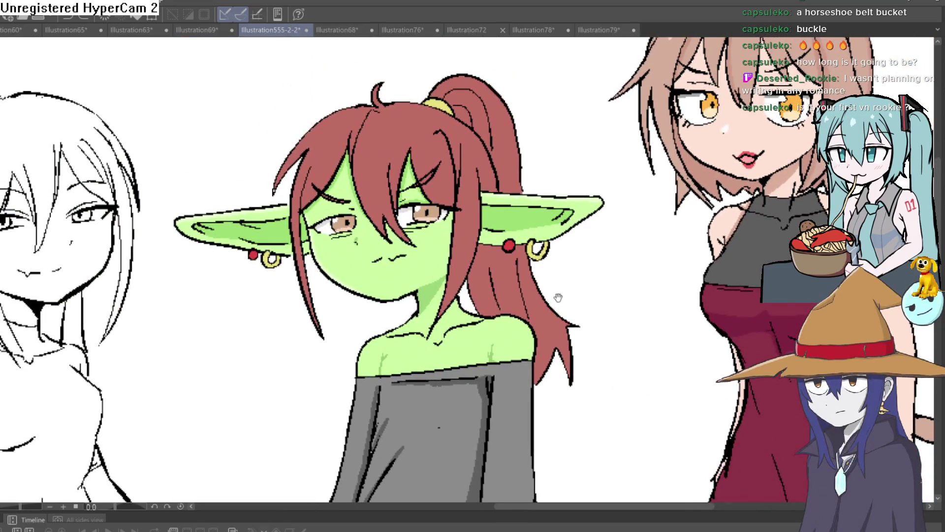
scroll(396, 313, "down", 1)
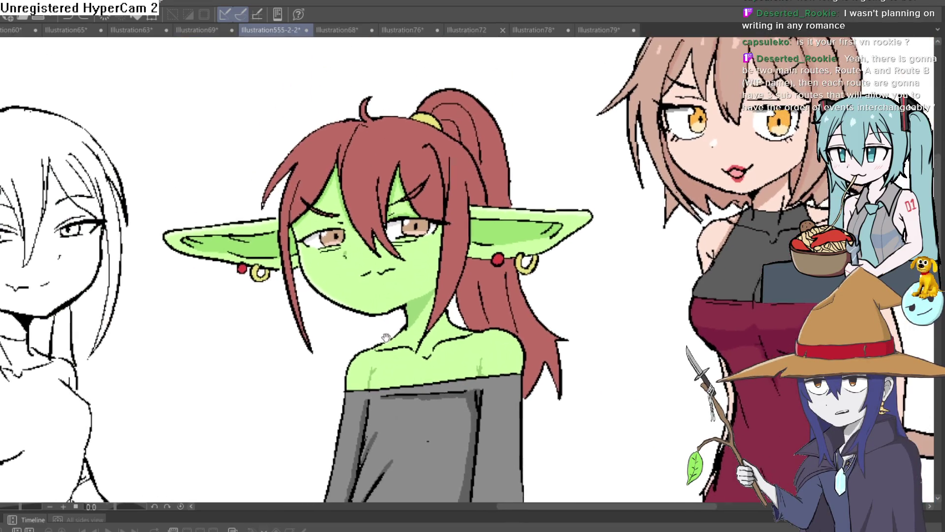
scroll(386, 315, "up", 1)
scroll(374, 317, "up", 1)
scroll(374, 318, "down", 1)
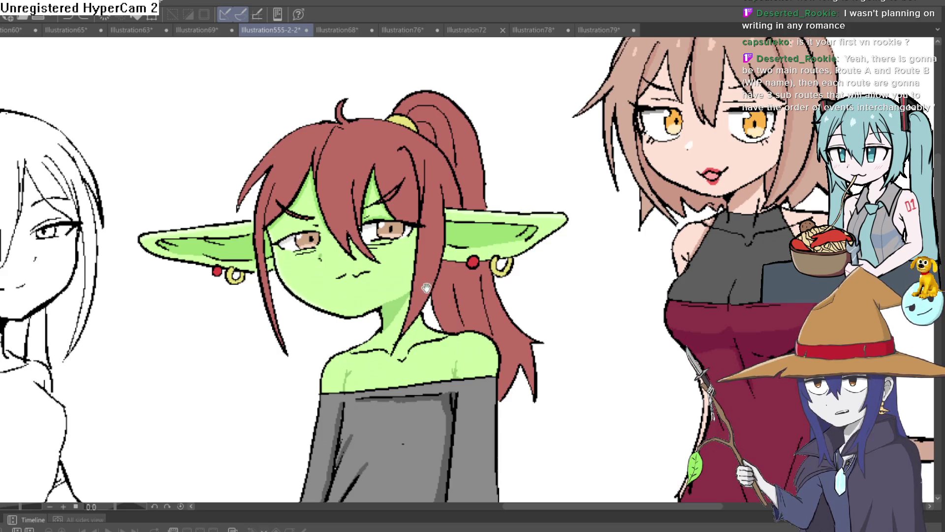
scroll(394, 305, "down", 1)
scroll(417, 294, "up", 2)
scroll(417, 294, "down", 1)
scroll(418, 271, "up", 1)
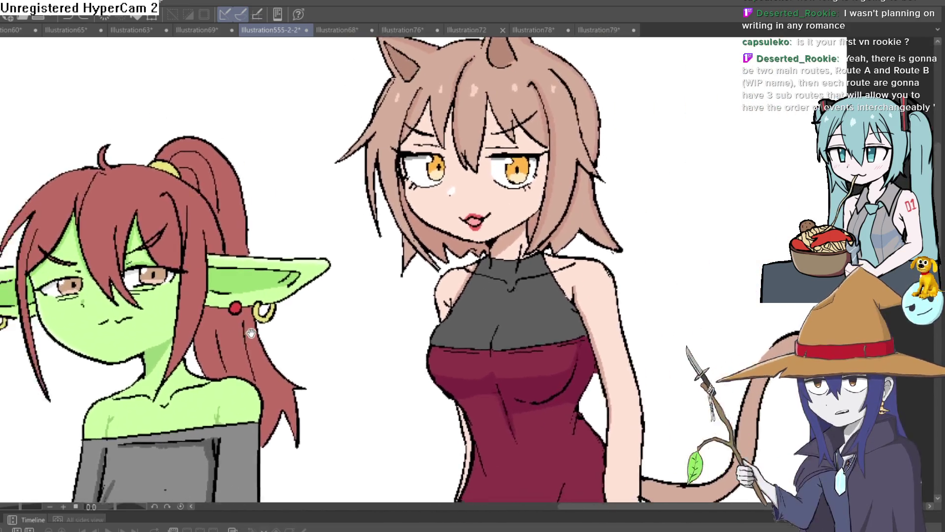
scroll(419, 247, "down", 1)
scroll(419, 214, "up", 1)
scroll(419, 213, "up", 1)
scroll(538, 152, "up", 1)
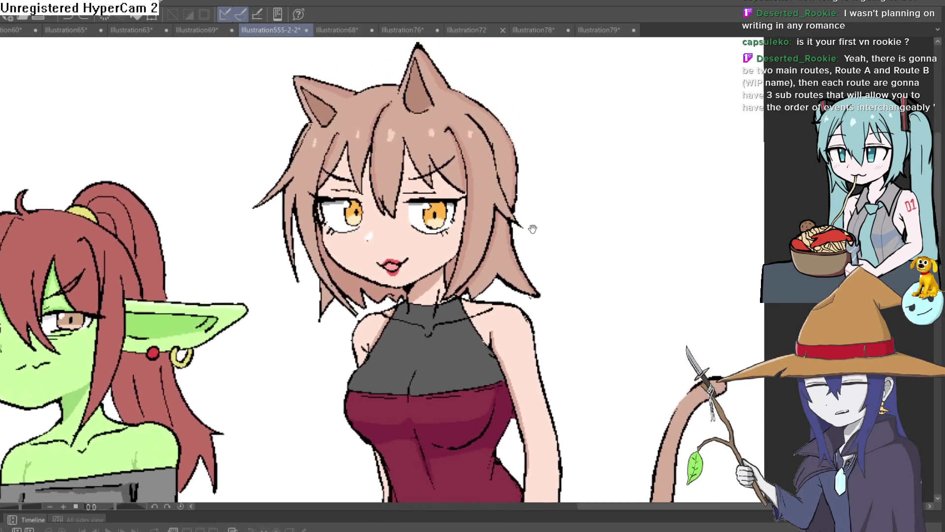
scroll(542, 228, "up", 1)
scroll(530, 232, "down", 1)
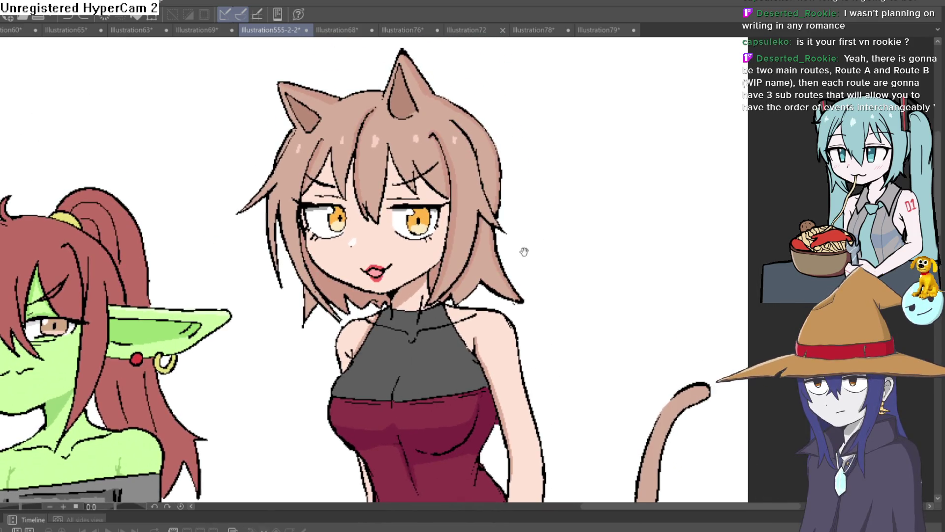
scroll(515, 243, "up", 1)
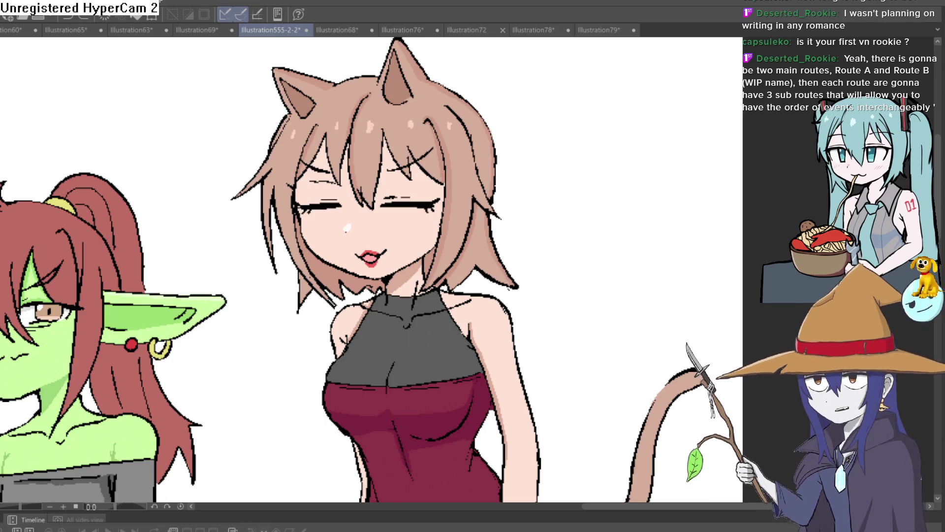
scroll(253, 323, "down", 2)
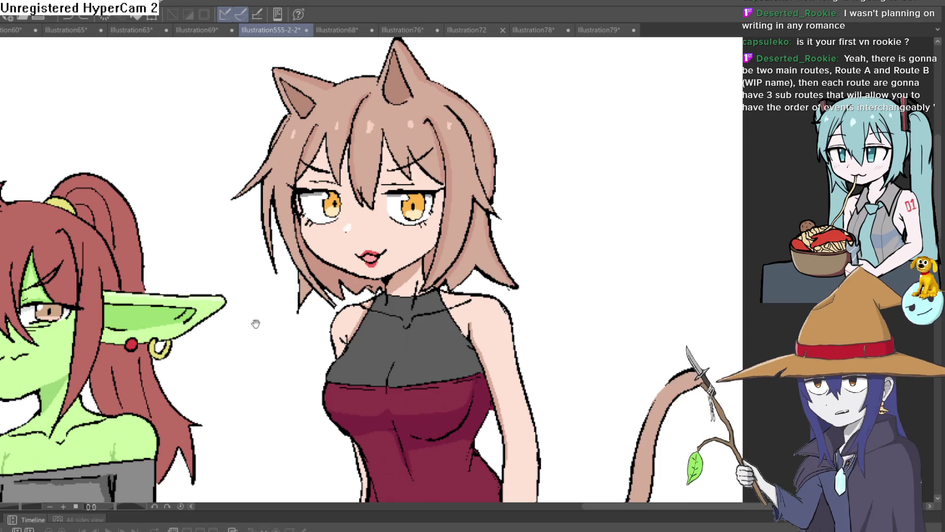
scroll(358, 312, "down", 1)
scroll(552, 210, "up", 4)
scroll(552, 210, "down", 2)
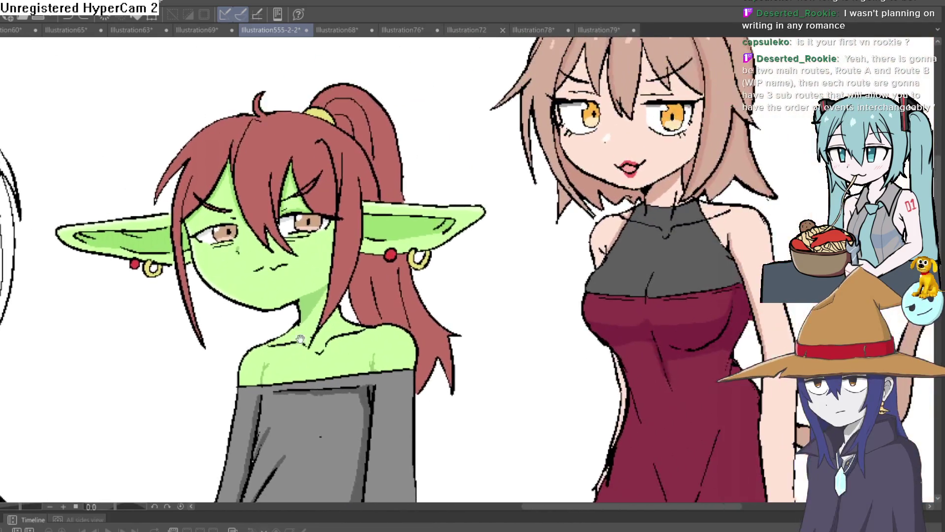
scroll(531, 257, "up", 2)
scroll(530, 257, "down", 2)
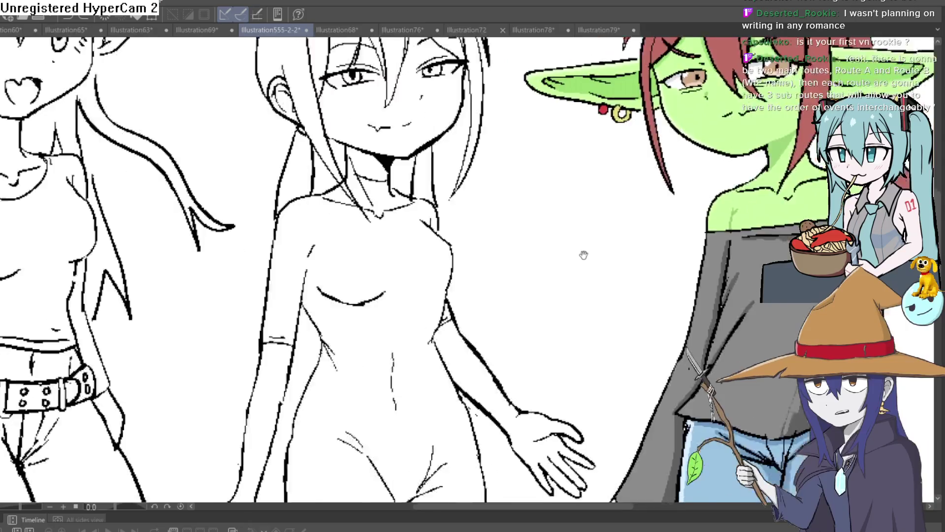
scroll(582, 253, "up", 1)
scroll(502, 278, "up", 1)
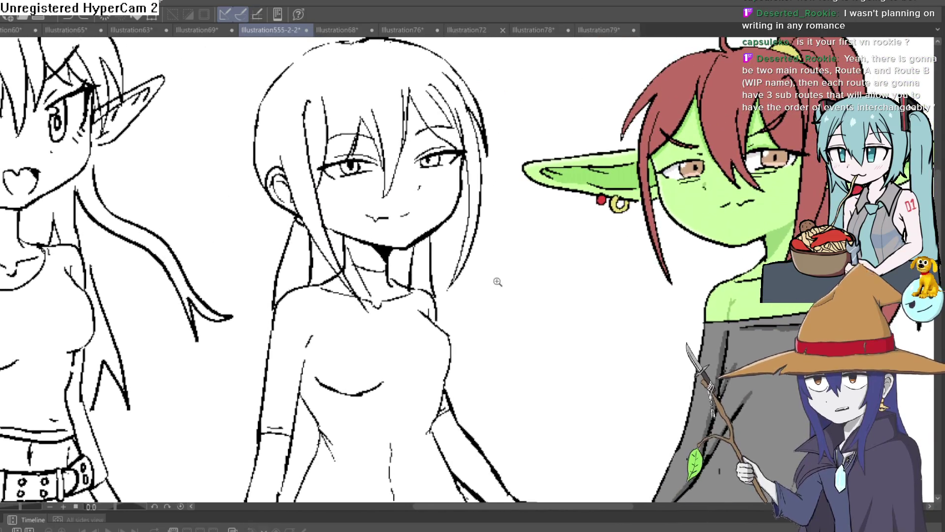
scroll(498, 280, "down", 1)
mouse_move(489, 269)
left_mouse_down()
mouse_move(482, 254)
mouse_move(488, 282)
left_mouse_up()
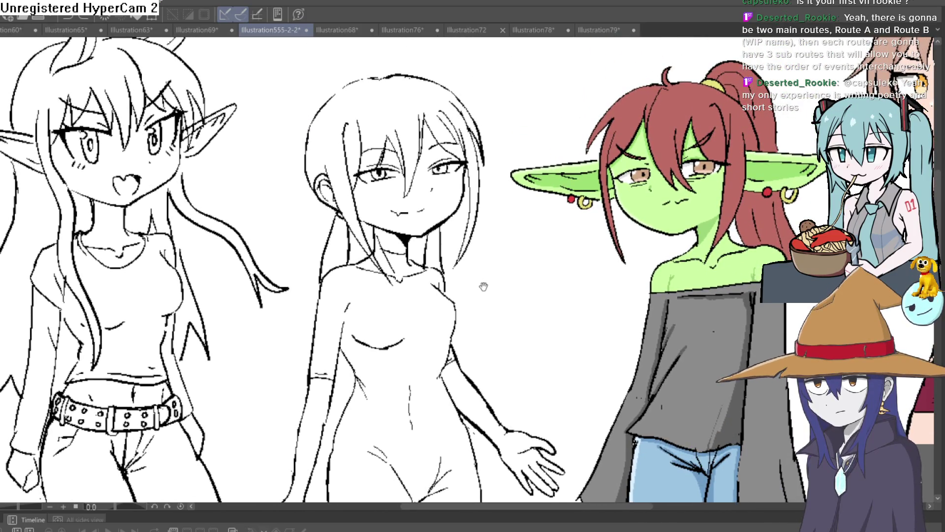
left_click_drag(484, 286, 472, 298)
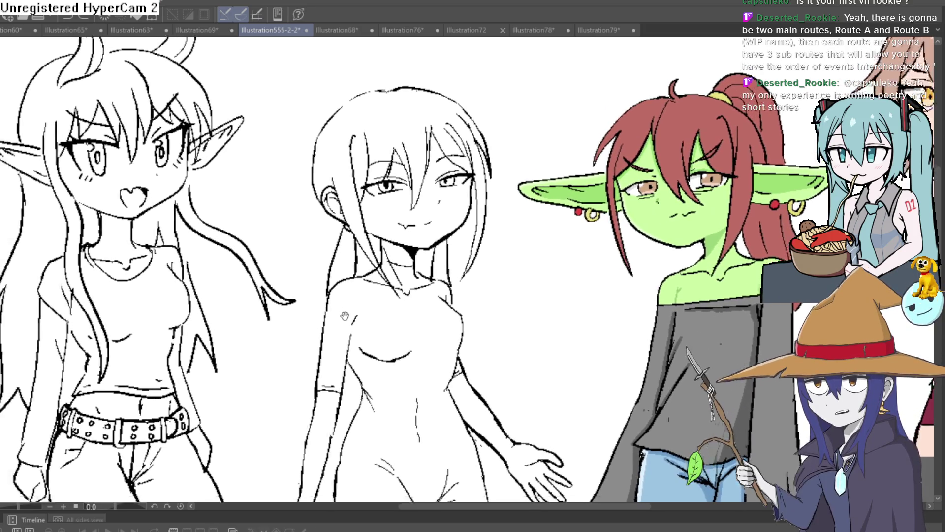
scroll(493, 308, "down", 2)
mouse_move(529, 325)
left_mouse_down()
mouse_move(448, 279)
mouse_move(451, 331)
left_mouse_up()
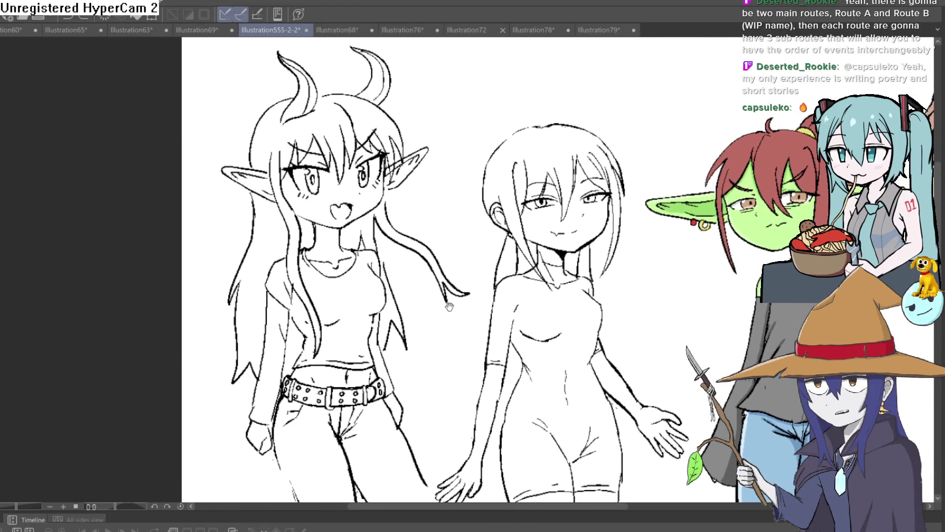
left_click_drag(454, 251, 458, 262)
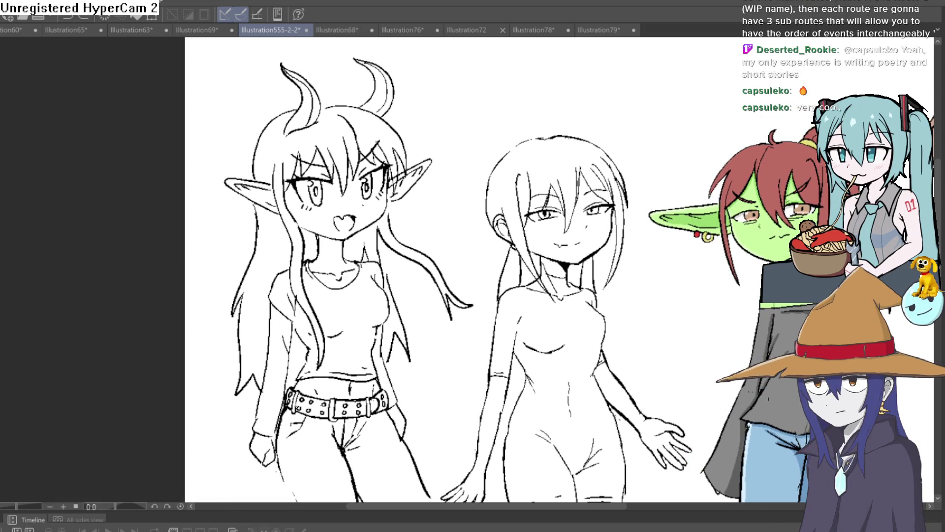
left_click(148, 31)
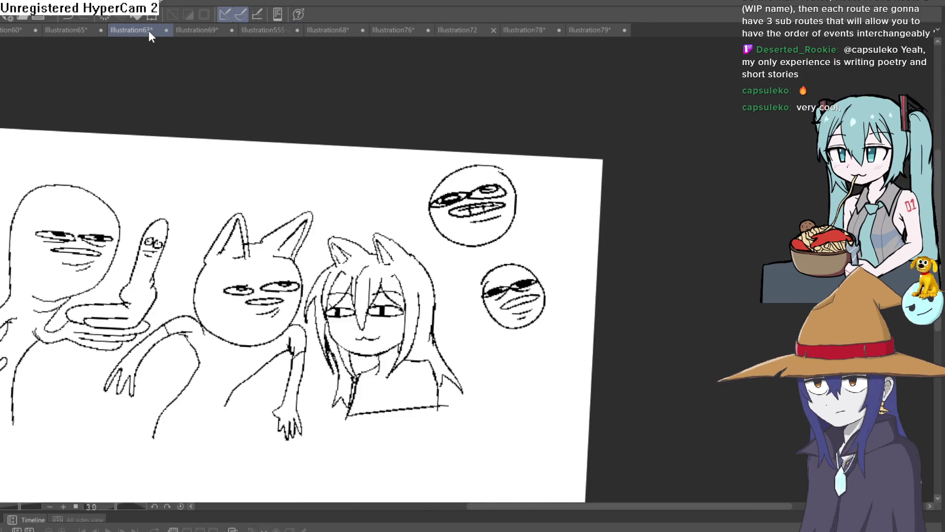
left_click(87, 28)
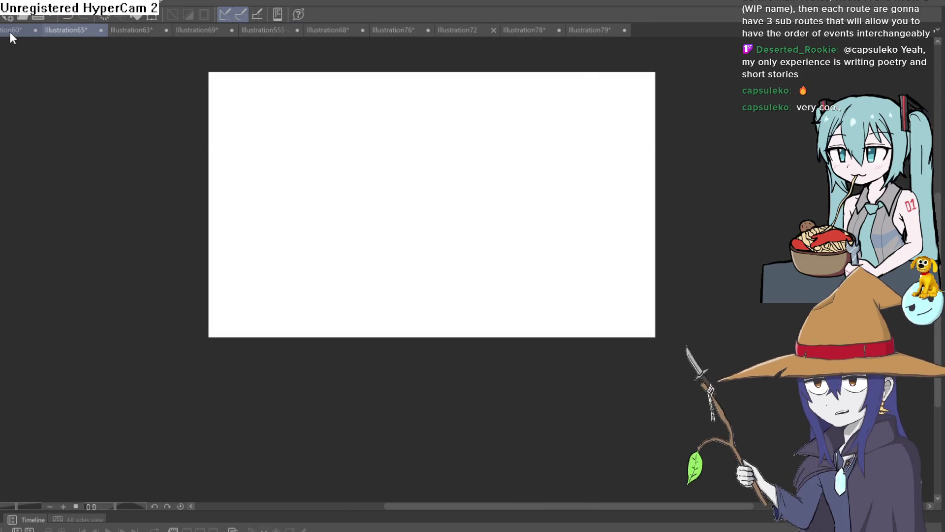
left_click(12, 29)
scroll(500, 245, "down", 2)
scroll(500, 245, "down", 2)
scroll(500, 245, "down", 1)
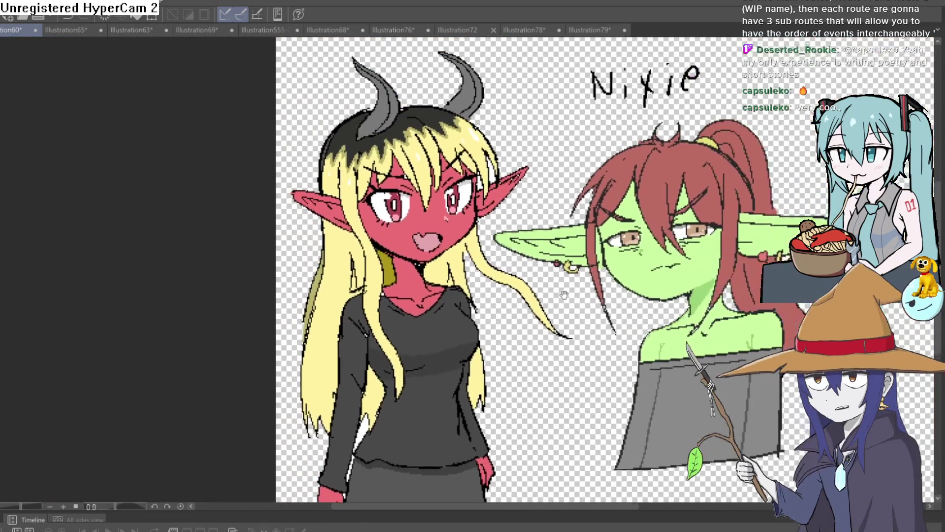
scroll(500, 245, "down", 1)
left_click(141, 29)
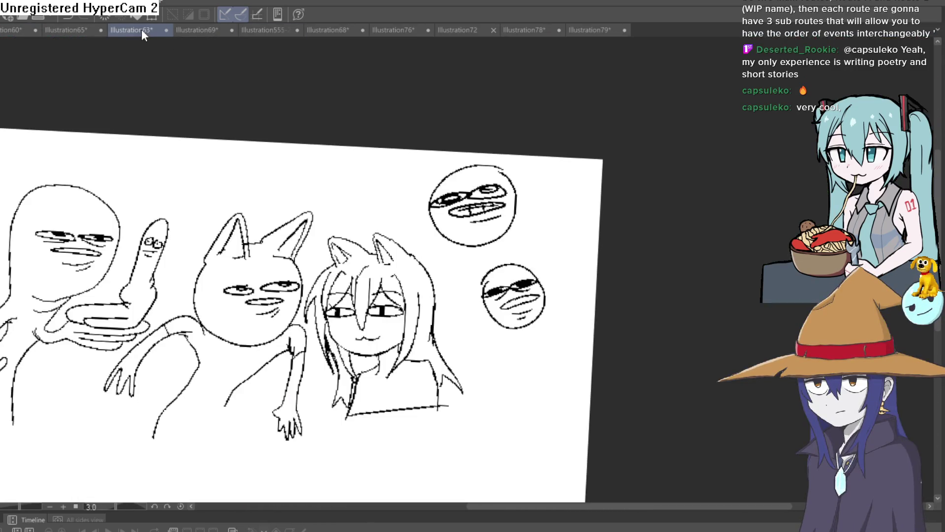
left_click(198, 31)
left_click(269, 31)
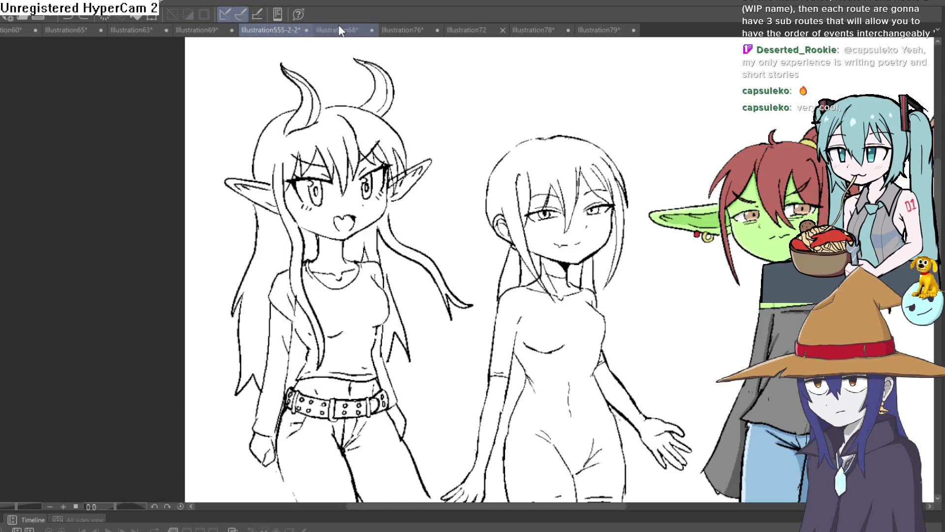
left_click_drag(428, 150, 383, 149)
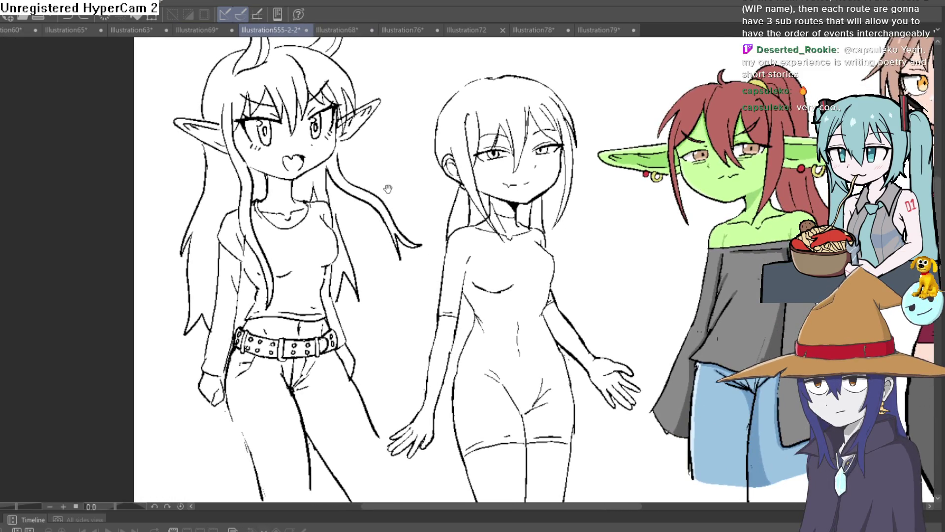
mouse_move(388, 188)
left_mouse_down()
mouse_move(383, 152)
mouse_move(385, 237)
left_mouse_up()
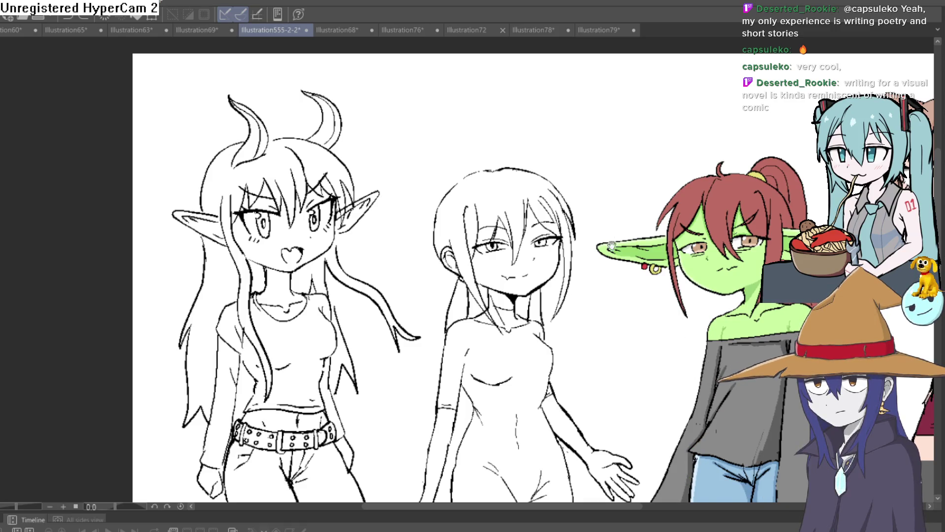
scroll(611, 244, "down", 3)
left_click_drag(612, 245, 461, 231)
mouse_move(546, 272)
left_mouse_down()
mouse_move(518, 263)
mouse_move(536, 226)
left_mouse_up()
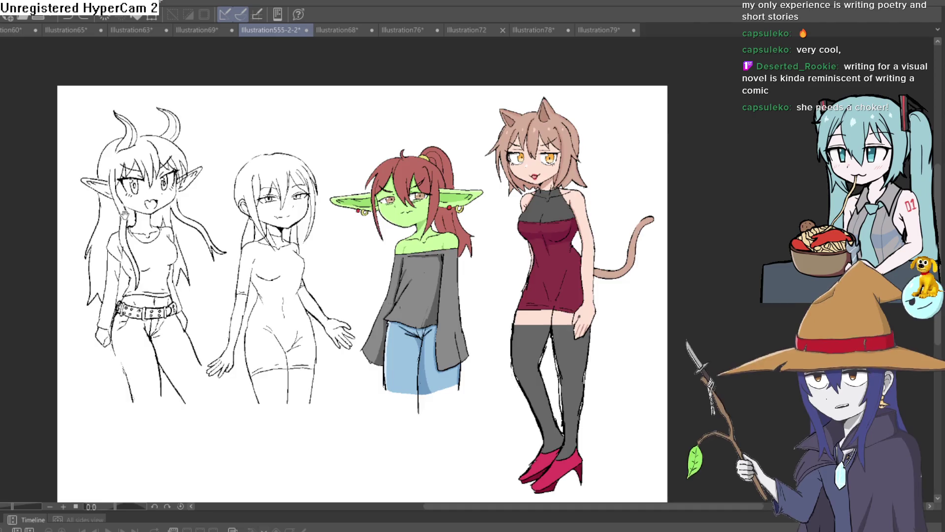
mouse_move(331, 235)
left_mouse_down()
mouse_move(516, 279)
mouse_move(283, 160)
left_mouse_up()
scroll(516, 278, "up", 5)
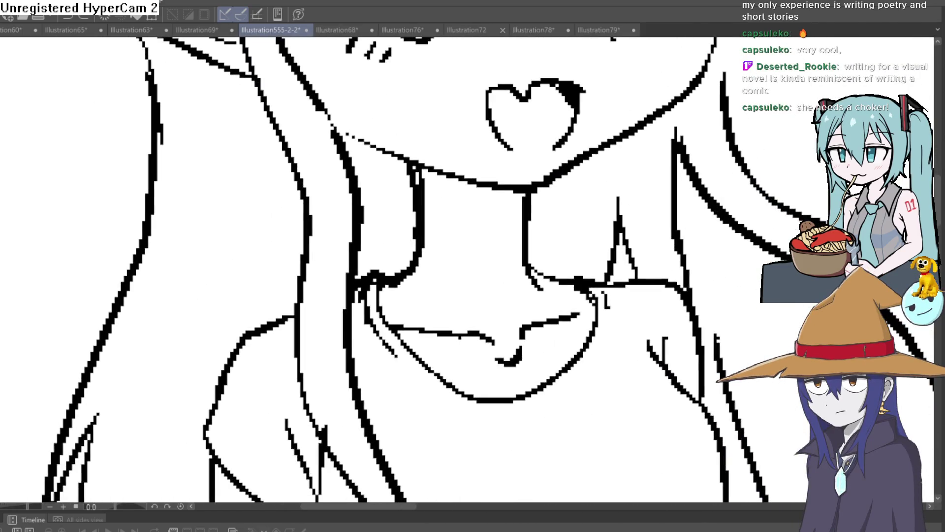
Draw a choker band with top and bottom edges across the elf girl's neck, shading under the jaw.
left_click_drag(394, 196, 485, 210)
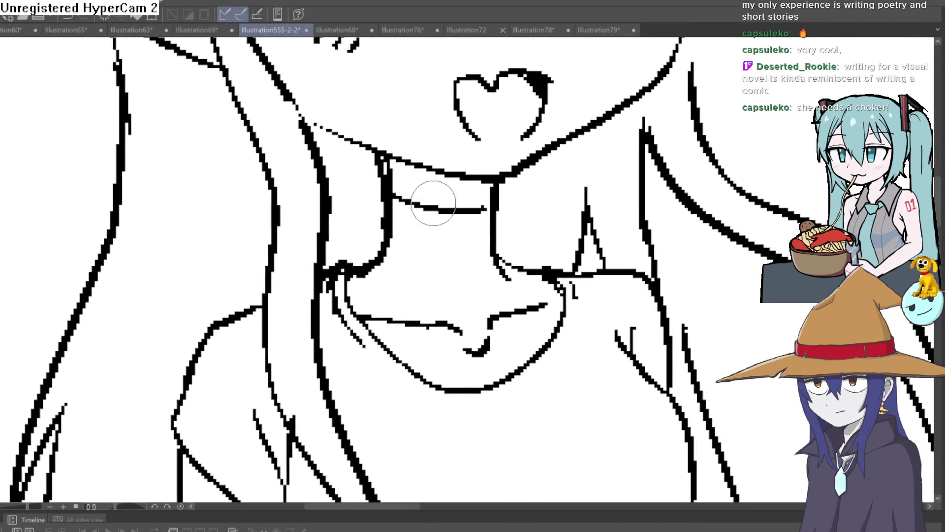
key("ctrl+z")
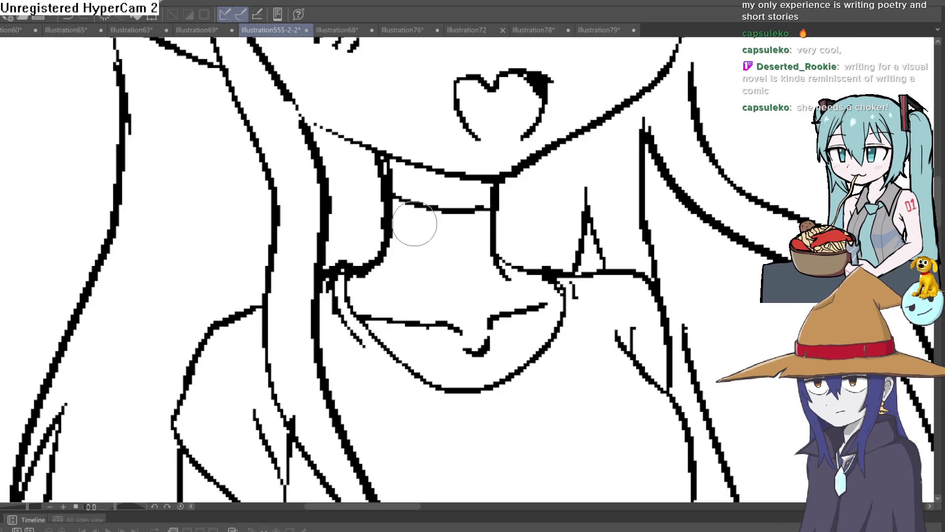
left_click_drag(393, 195, 500, 228)
key("ctrl+z")
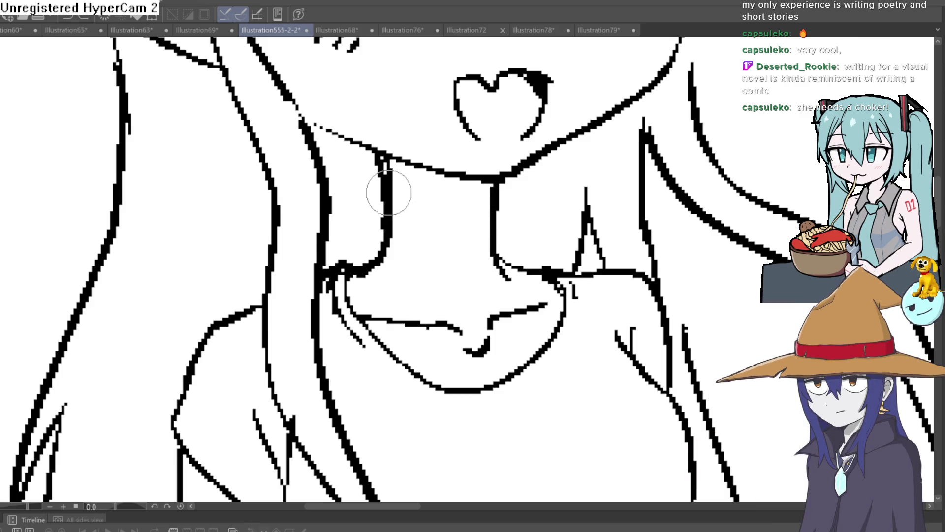
left_click_drag(392, 196, 487, 208)
left_click_drag(494, 246, 392, 231)
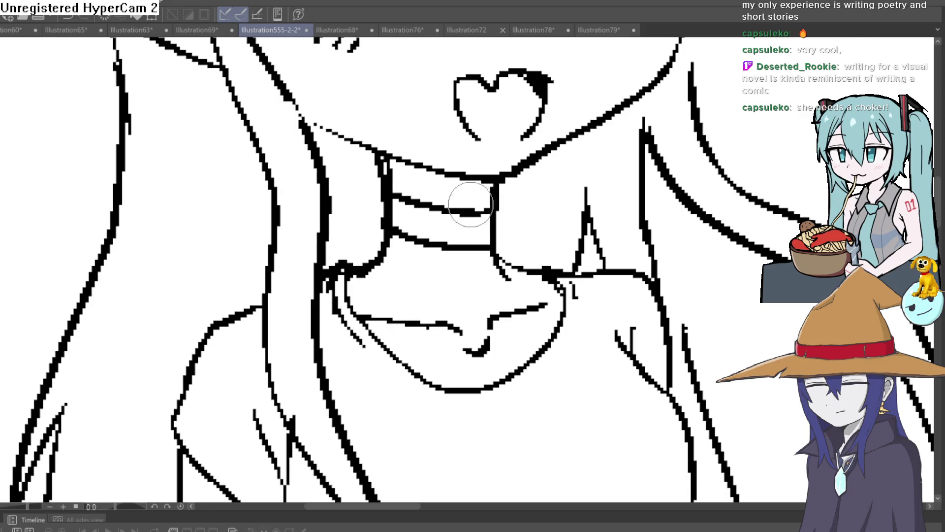
mouse_move(511, 168)
left_mouse_down()
mouse_move(443, 173)
mouse_move(481, 186)
mouse_move(488, 204)
left_mouse_up()
Thicken the elf's right jawline from chin to ear and redraw the ear base.
key("ctrl+0")
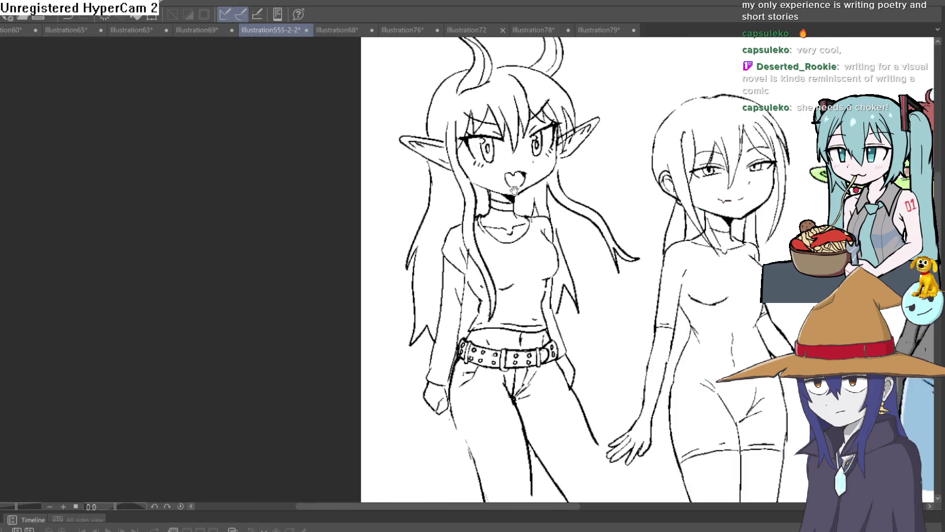
scroll(505, 199, "up", 3)
scroll(512, 194, "up", 3)
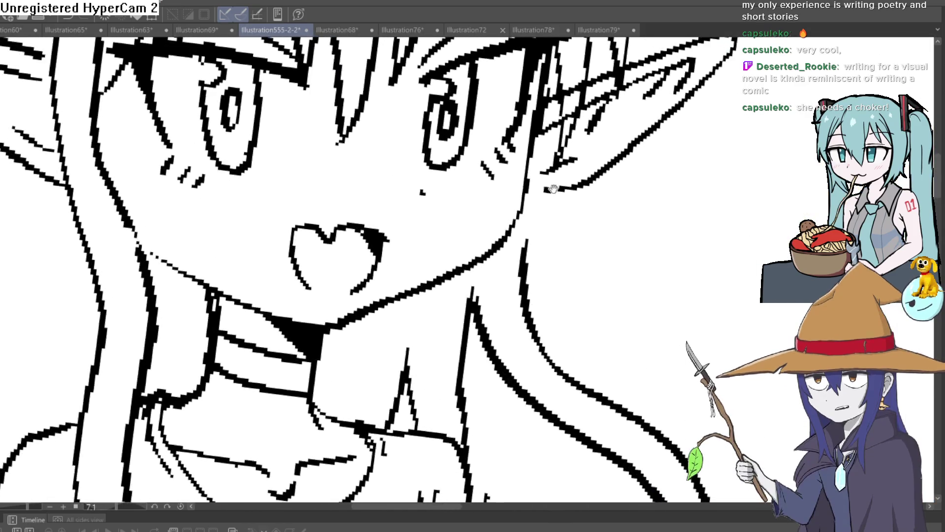
scroll(522, 189, "up", 2)
mouse_move(525, 188)
left_mouse_down()
mouse_move(496, 236)
mouse_move(348, 338)
left_mouse_up()
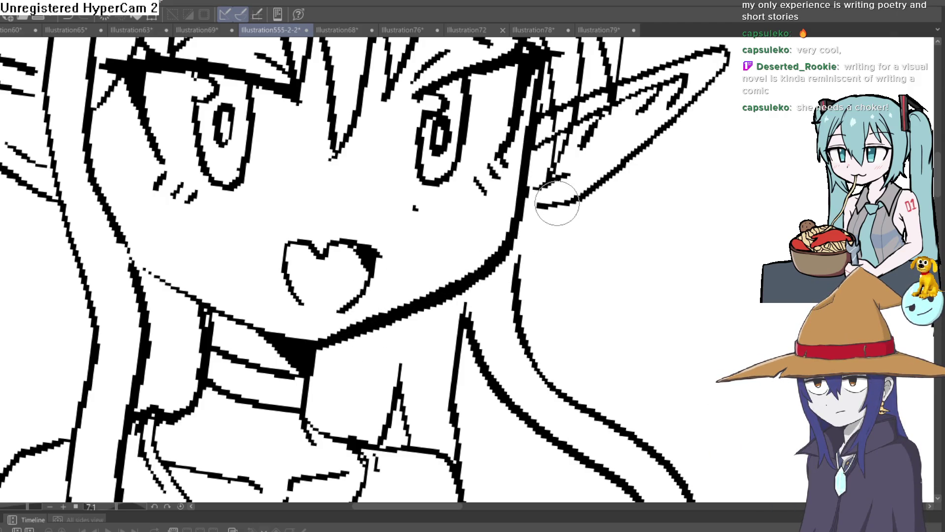
left_click_drag(571, 201, 522, 207)
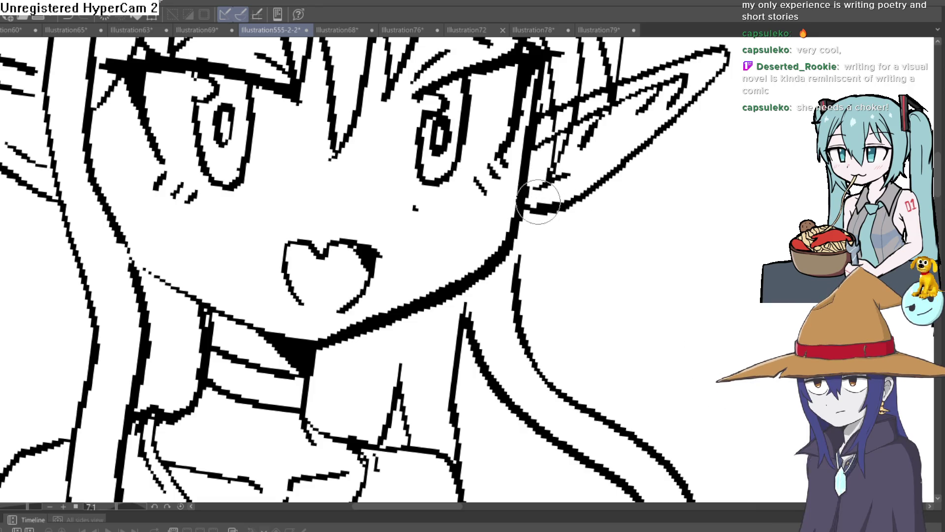
scroll(538, 202, "down", 2)
scroll(612, 165, "down", 3)
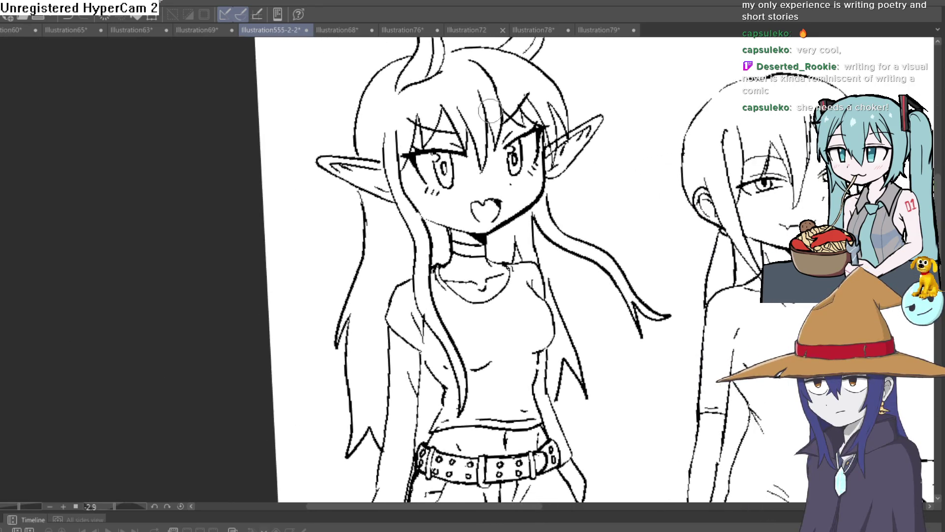
scroll(556, 173, "up", 2)
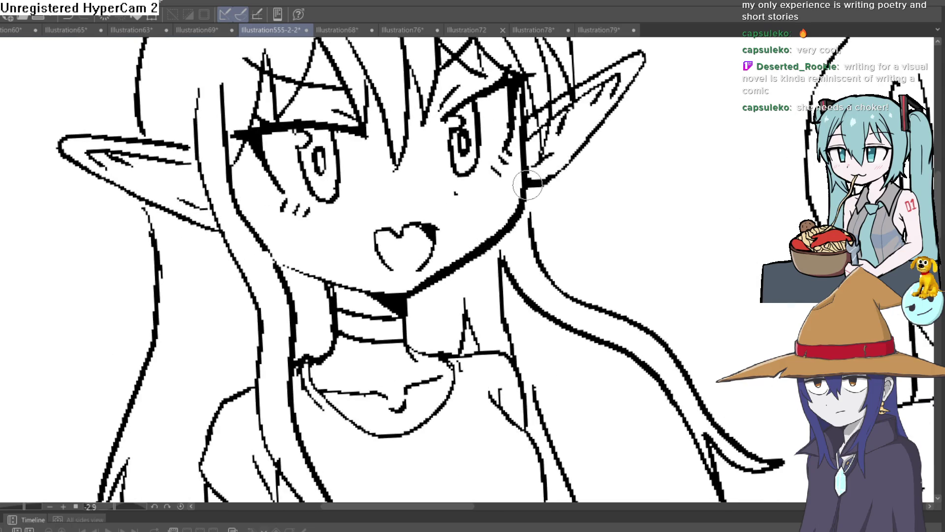
scroll(528, 185, "down", 2)
scroll(566, 167, "down", 2)
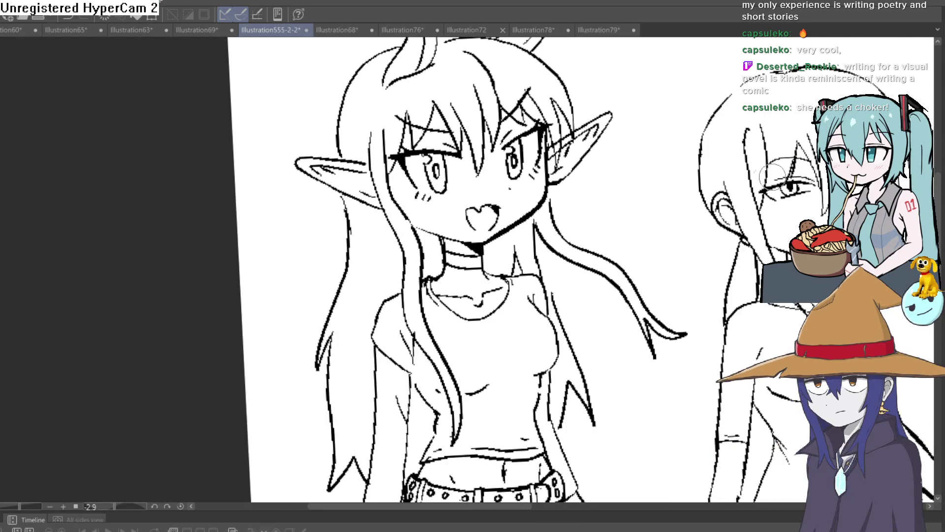
left_click(12, 30)
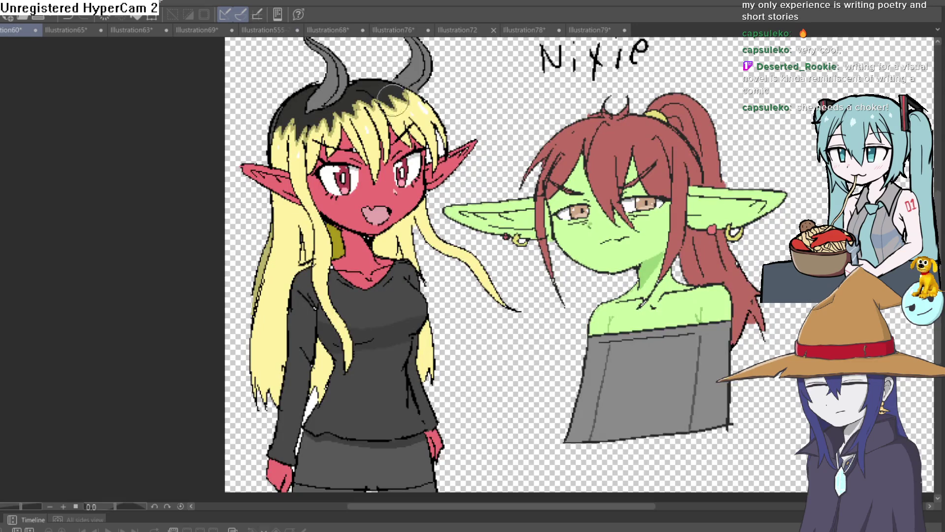
scroll(443, 123, "up", 1)
scroll(508, 148, "up", 1)
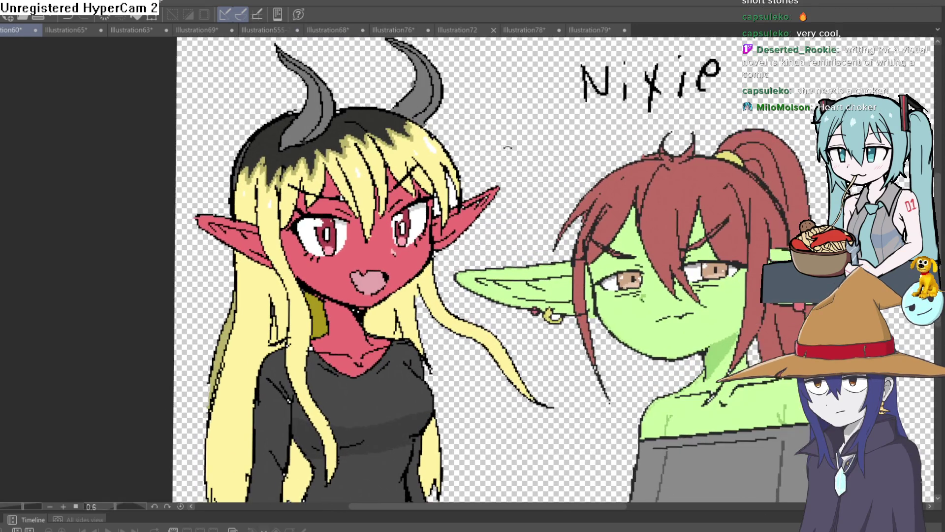
scroll(508, 147, "up", 1)
scroll(512, 198, "up", 1)
scroll(392, 196, "up", 1)
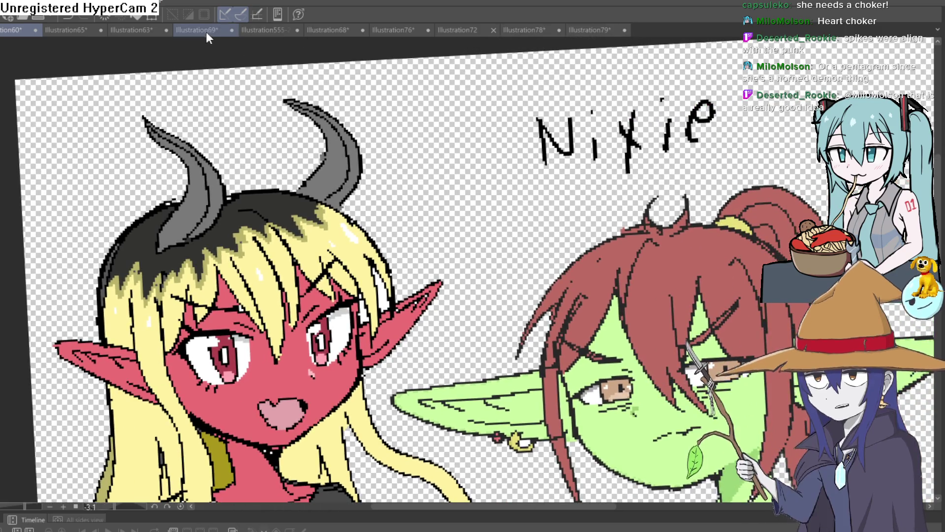
left_click(211, 32)
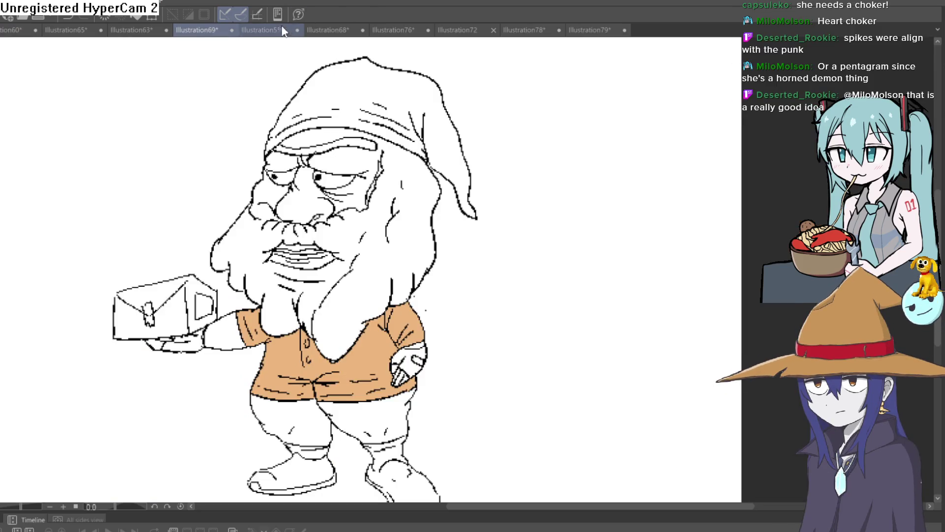
left_click(278, 32)
left_click(199, 33)
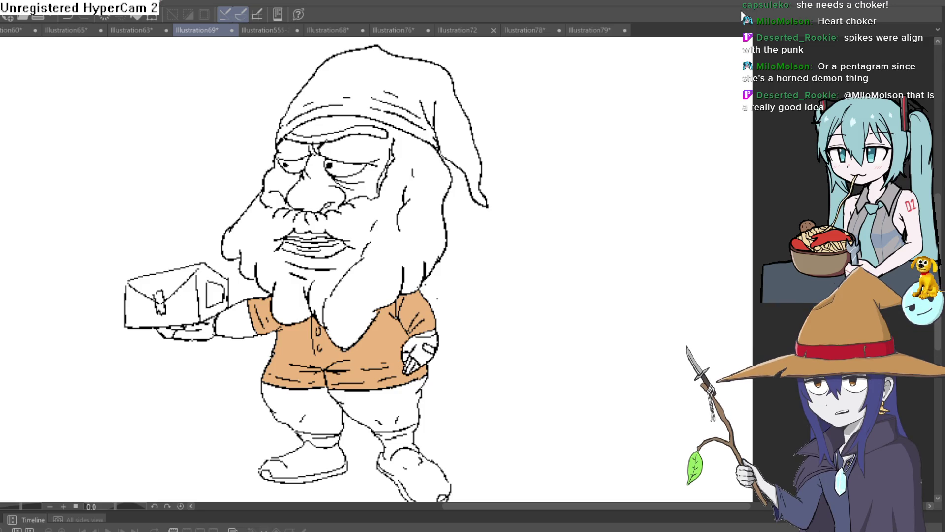
left_click_drag(567, 127, 572, 120)
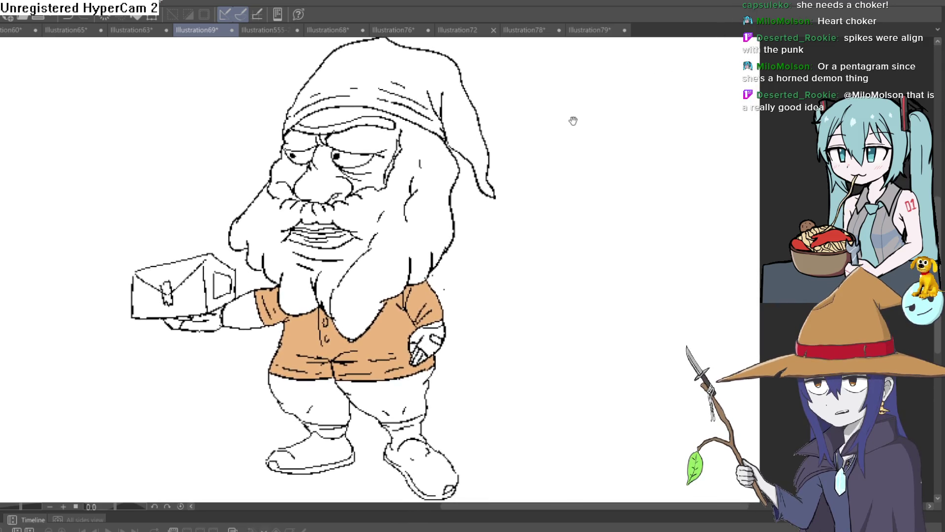
left_click(269, 30)
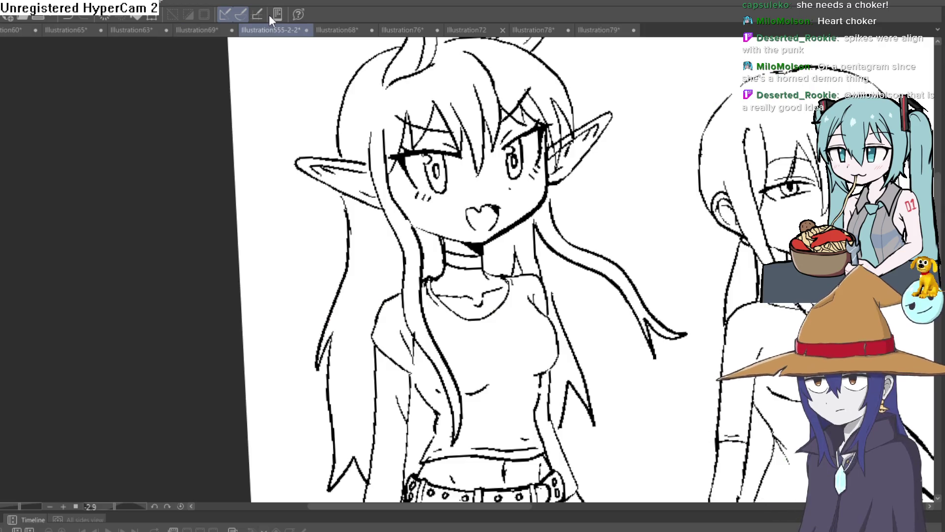
Try a pentagram, then a heart with star lines, above the goblin, undoing both attempts.
left_click_drag(587, 125, 545, 124)
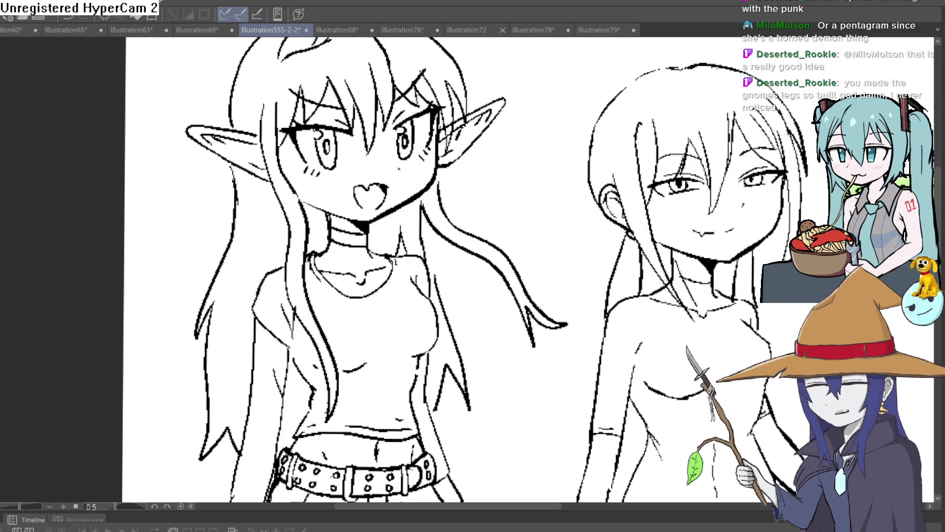
scroll(385, 132, "down", 2)
scroll(385, 132, "down", 1)
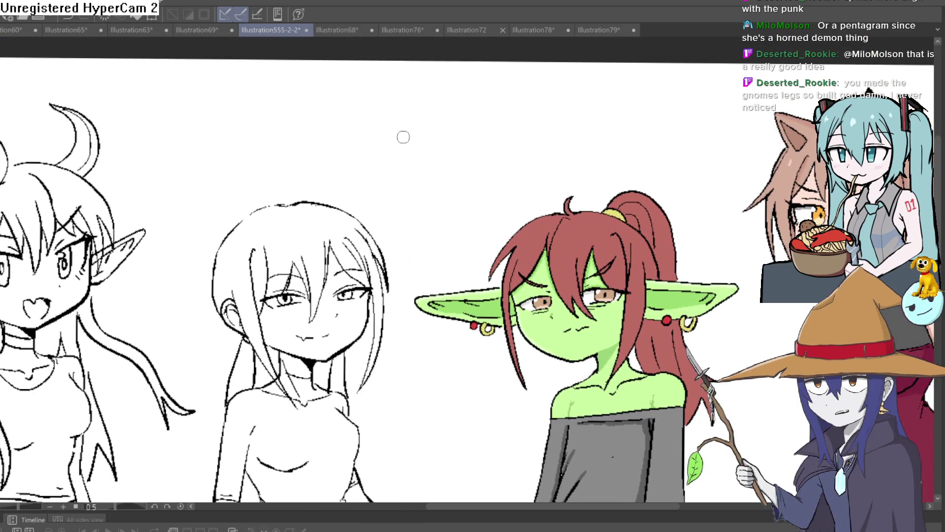
left_click_drag(406, 137, 440, 183)
left_click_drag(465, 139, 463, 144)
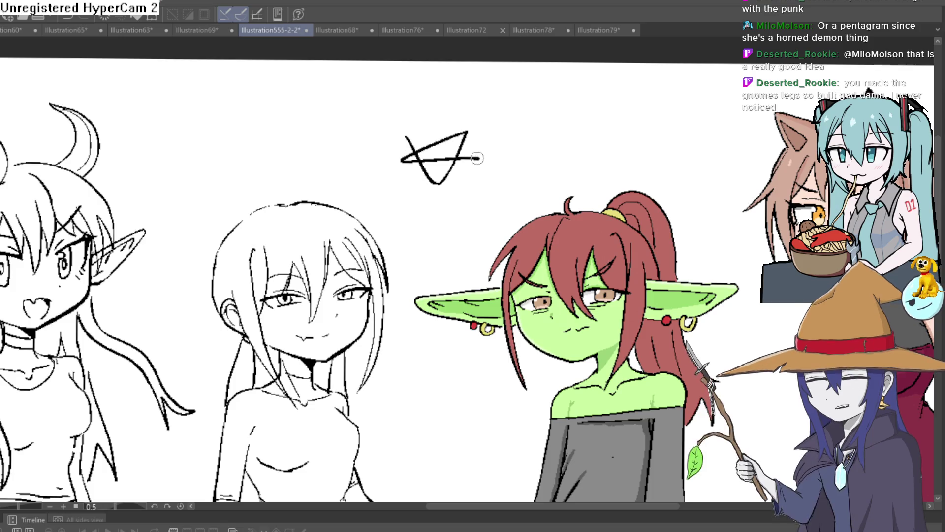
key("ctrl+z")
key("ctrl+z")
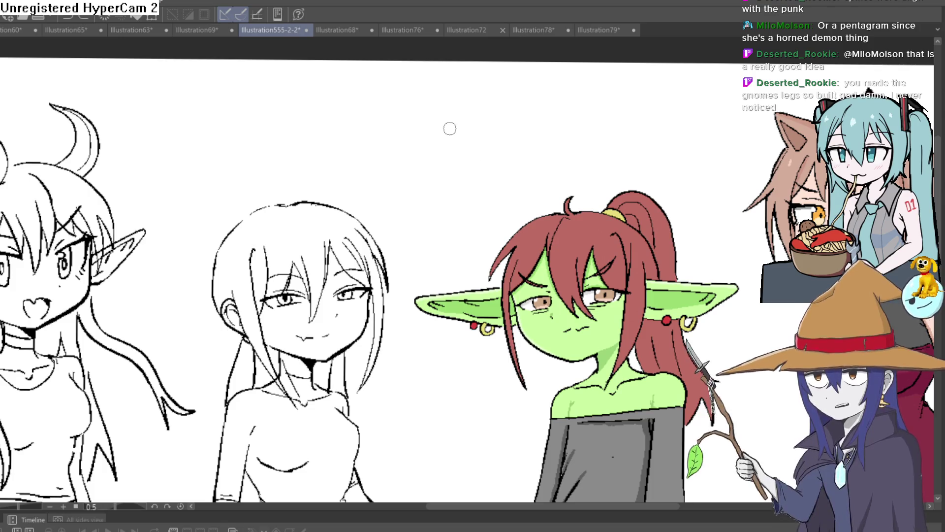
mouse_move(420, 161)
left_mouse_down()
mouse_move(411, 138)
mouse_move(482, 161)
left_mouse_up()
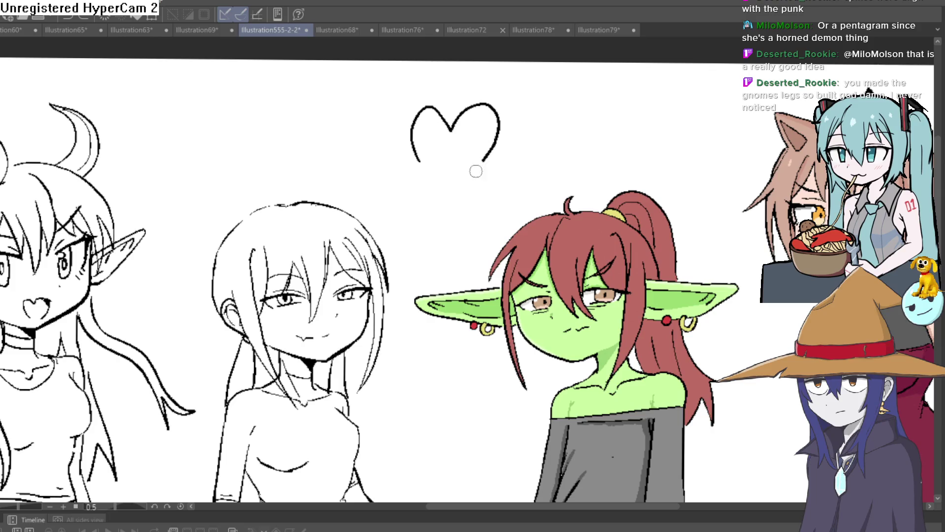
left_click_drag(417, 189, 519, 152)
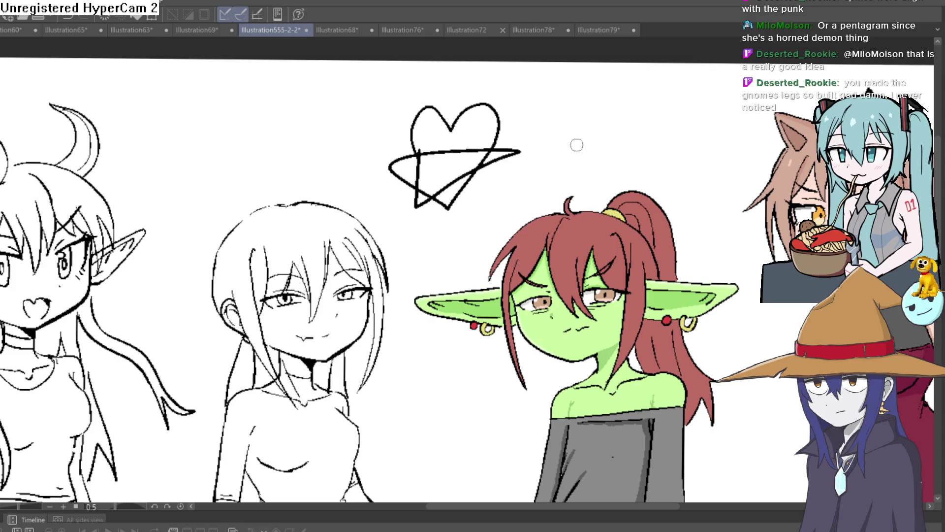
key("ctrl+z")
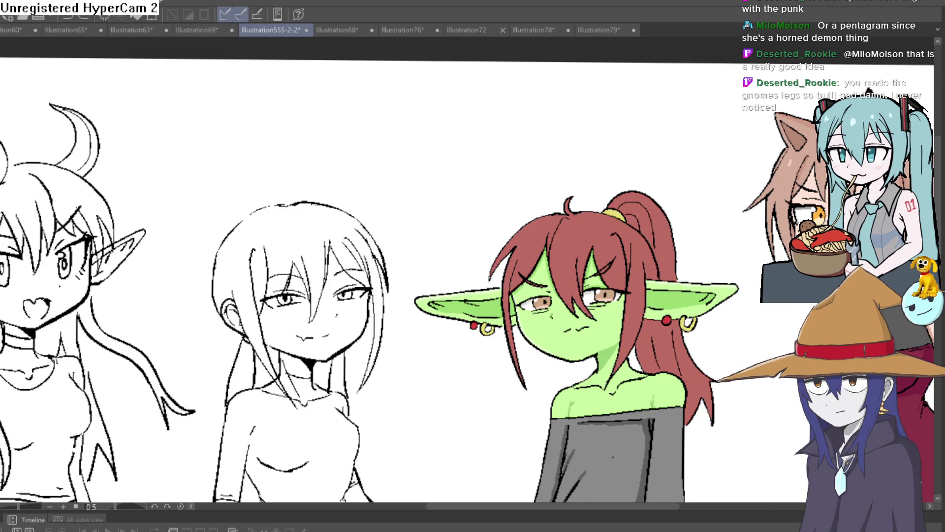
Draw a heart above the goblin girl with crossing pentagram star lines over it.
mouse_move(458, 185)
left_mouse_down()
mouse_move(443, 123)
mouse_move(495, 142)
left_mouse_up()
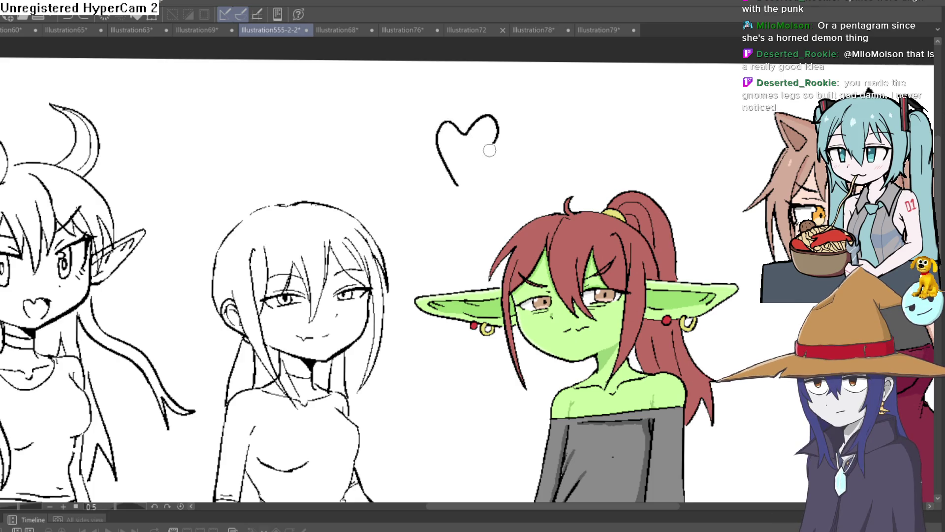
mouse_move(436, 173)
left_mouse_down()
mouse_move(495, 165)
mouse_move(435, 172)
mouse_move(505, 132)
left_mouse_up()
key("ctrl+z")
key("ctrl+z")
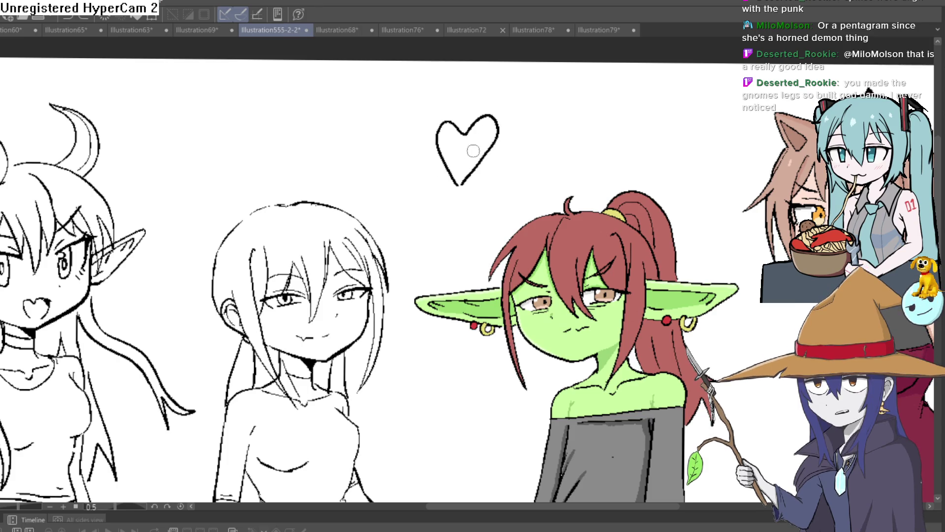
mouse_move(453, 177)
left_mouse_down()
mouse_move(422, 166)
mouse_move(470, 139)
mouse_move(417, 175)
left_mouse_up()
key("ctrl+z")
key("ctrl+z")
key("ctrl+z")
left_click_drag(417, 174, 494, 163)
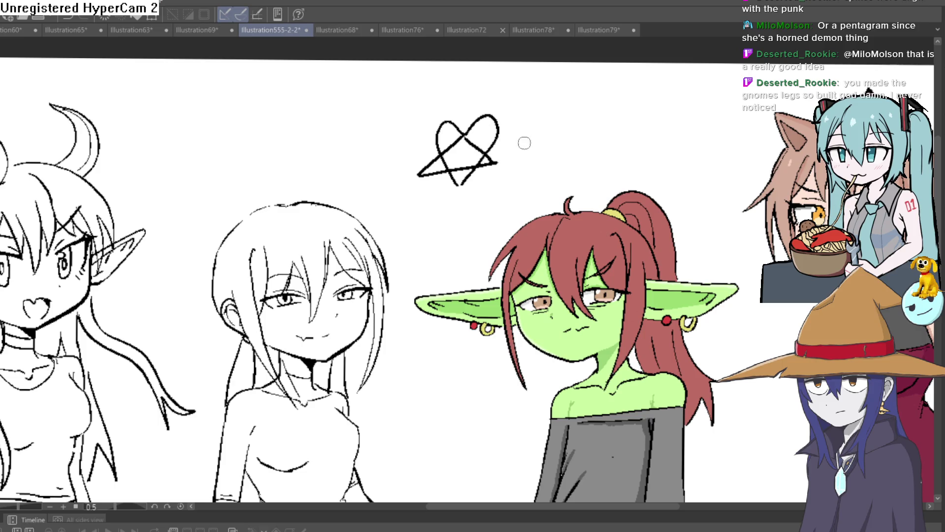
scroll(536, 144, "up", 1)
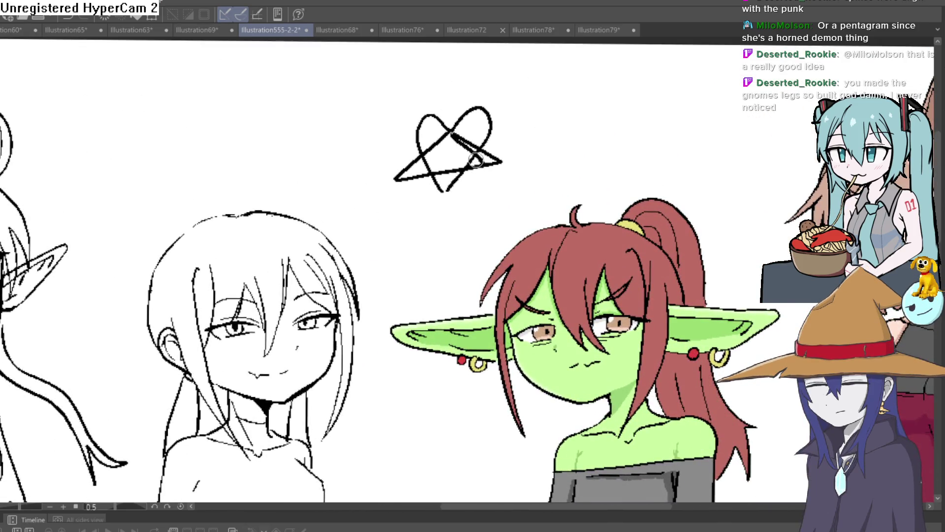
left_click_drag(471, 163, 445, 200)
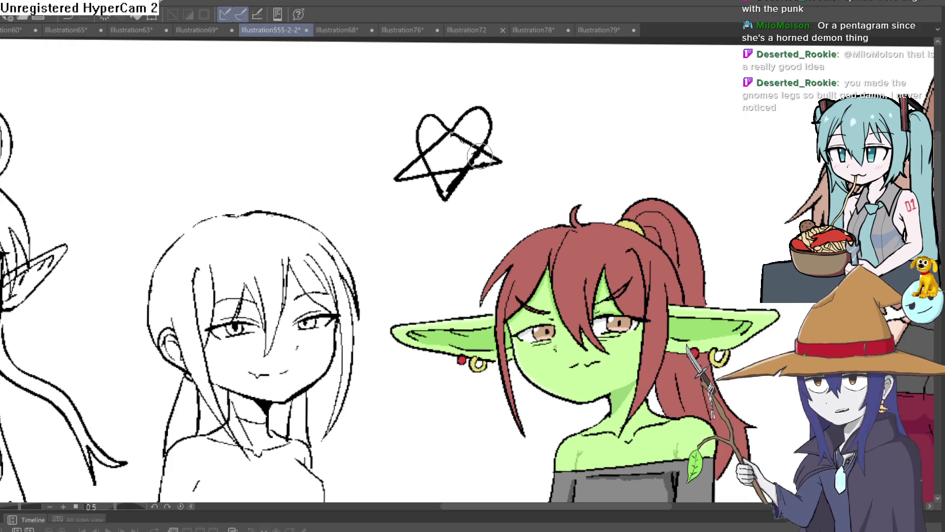
scroll(528, 155, "down", 2)
left_click_drag(531, 175, 486, 179)
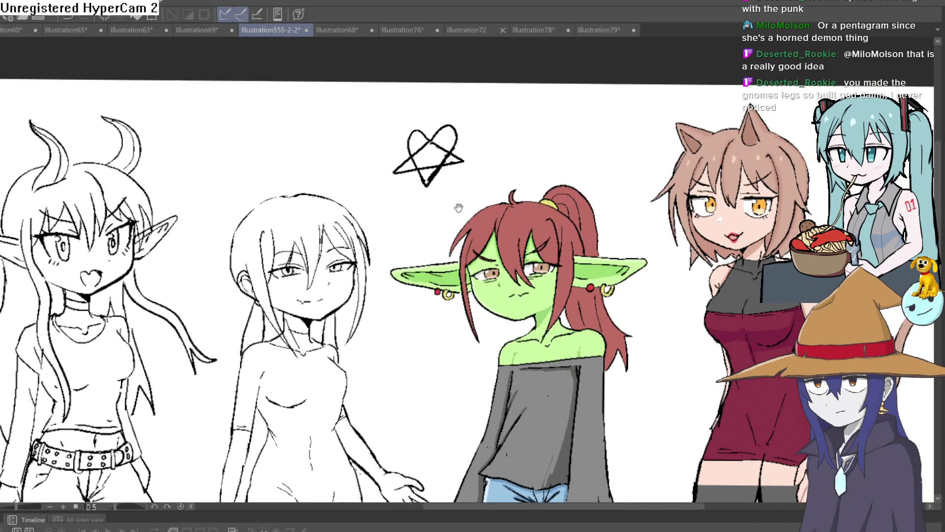
Sketch short vertical spike marks and a diagonal stroke to the right of the heartagram.
left_click_drag(458, 208, 467, 202)
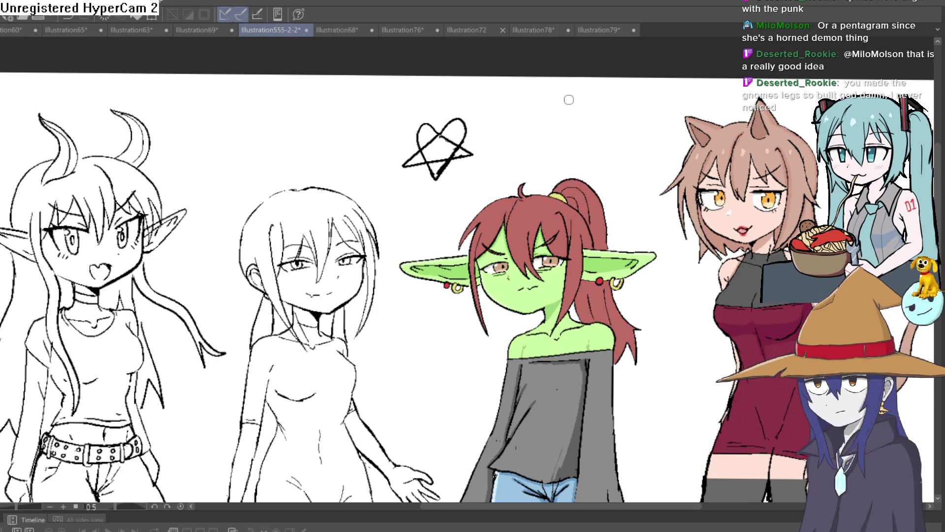
mouse_move(569, 99)
left_mouse_down()
mouse_move(570, 121)
mouse_move(584, 118)
left_mouse_up()
mouse_move(597, 100)
left_mouse_down()
mouse_move(598, 118)
mouse_move(572, 153)
mouse_move(598, 144)
mouse_move(584, 119)
left_mouse_up()
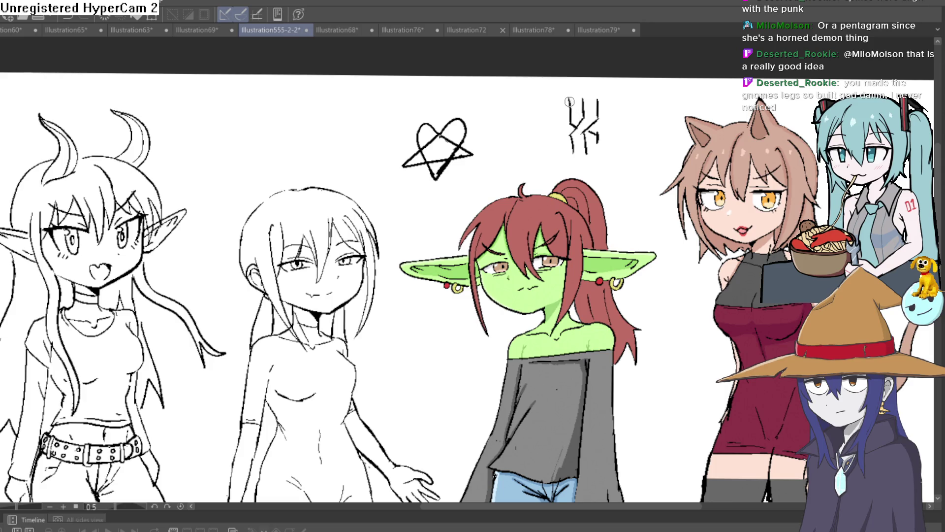
left_click_drag(598, 131, 597, 147)
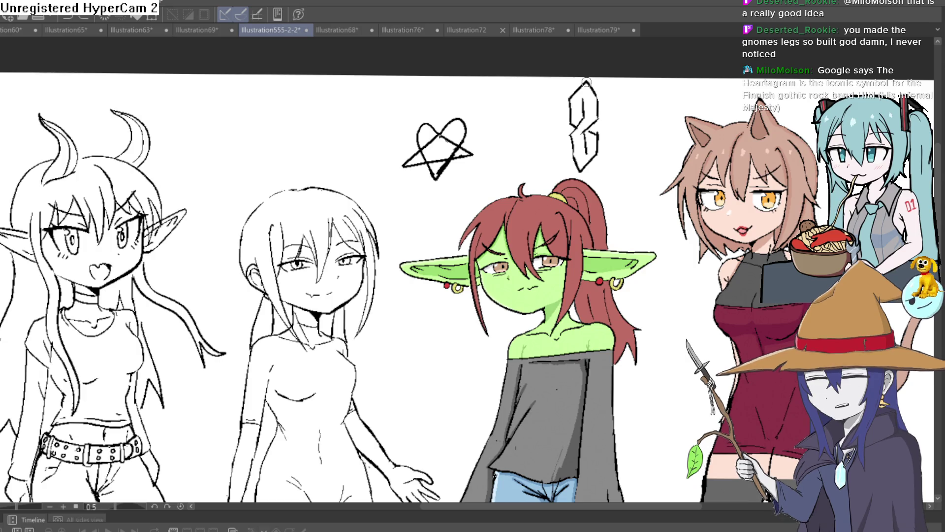
mouse_move(587, 80)
left_mouse_down()
mouse_move(603, 97)
mouse_move(594, 135)
left_mouse_up()
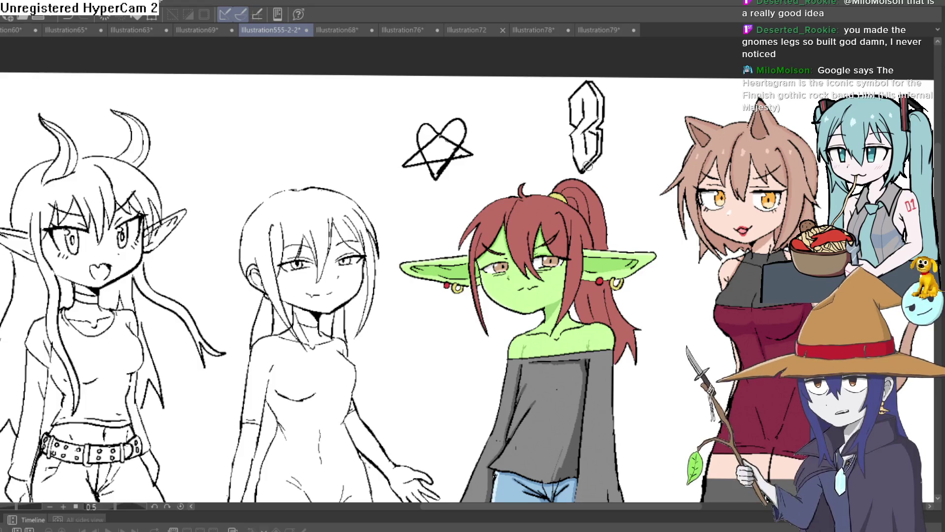
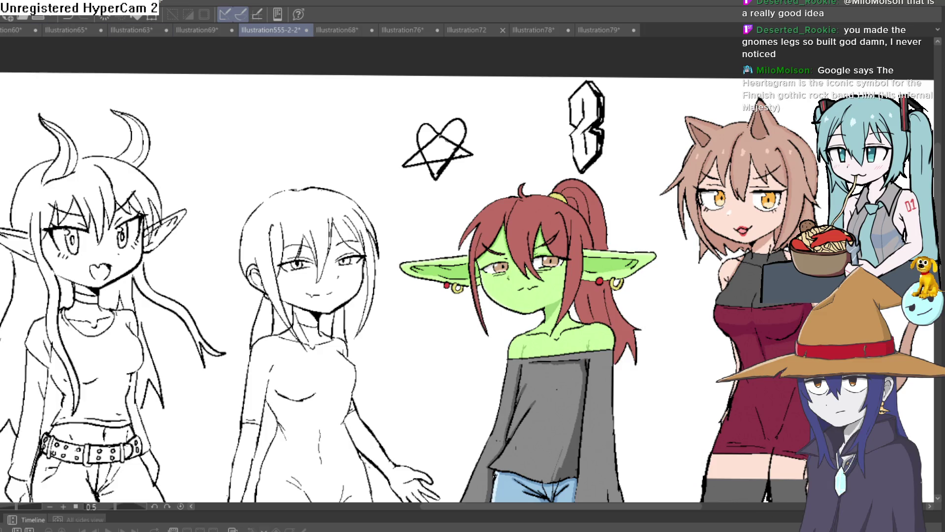
Switch to the Illustration69 gnome drawing and fill both thighs with pink skin.
left_click(197, 30)
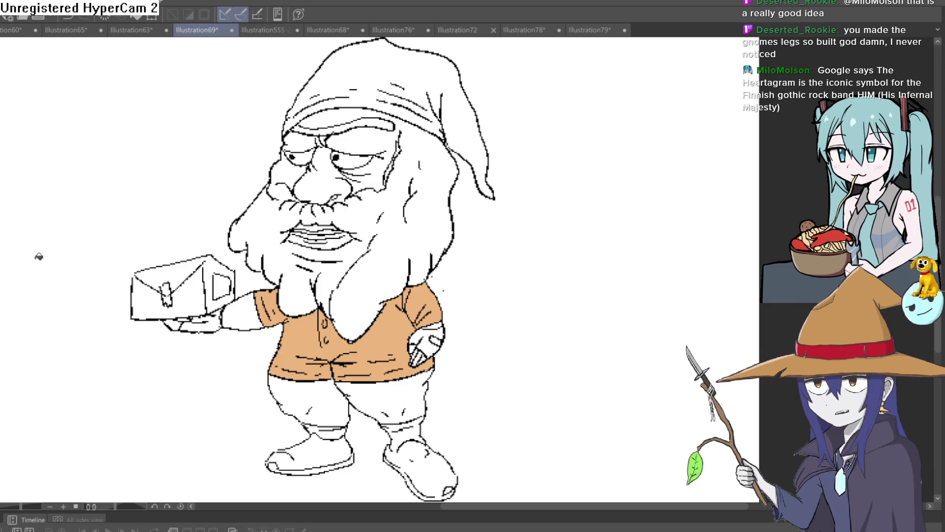
left_click(396, 396)
left_click(342, 399)
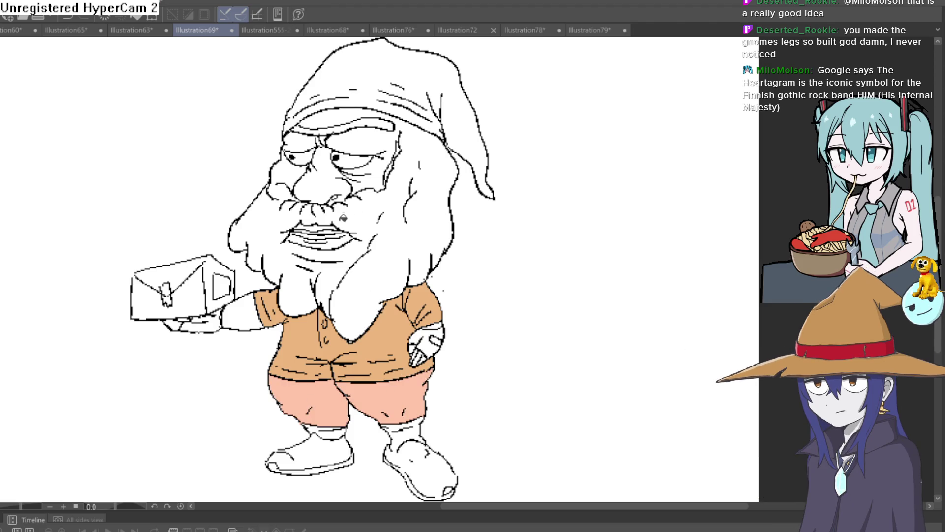
Fill the gnome's cheeks, forehead, between-eyes and nose areas with pink skin tone.
left_click(372, 172)
left_click(360, 141)
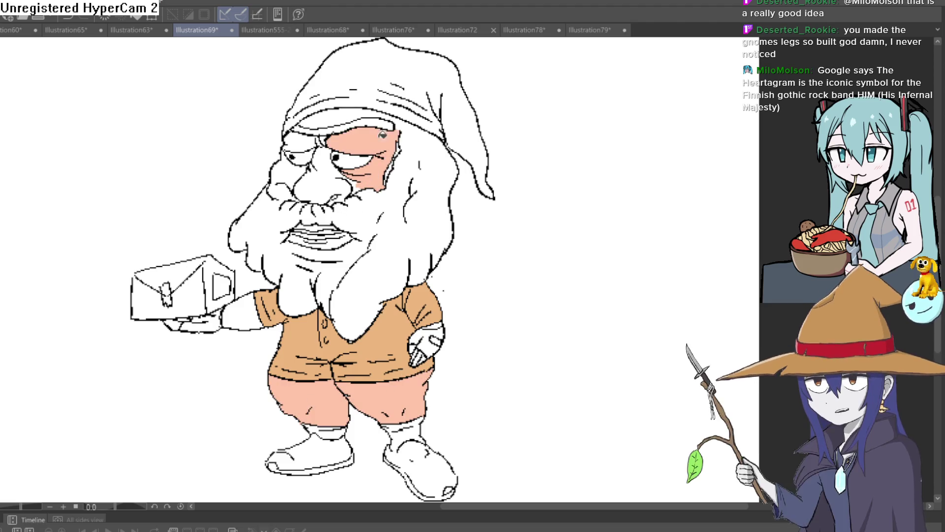
left_click(344, 109)
left_click(283, 170)
left_click(303, 142)
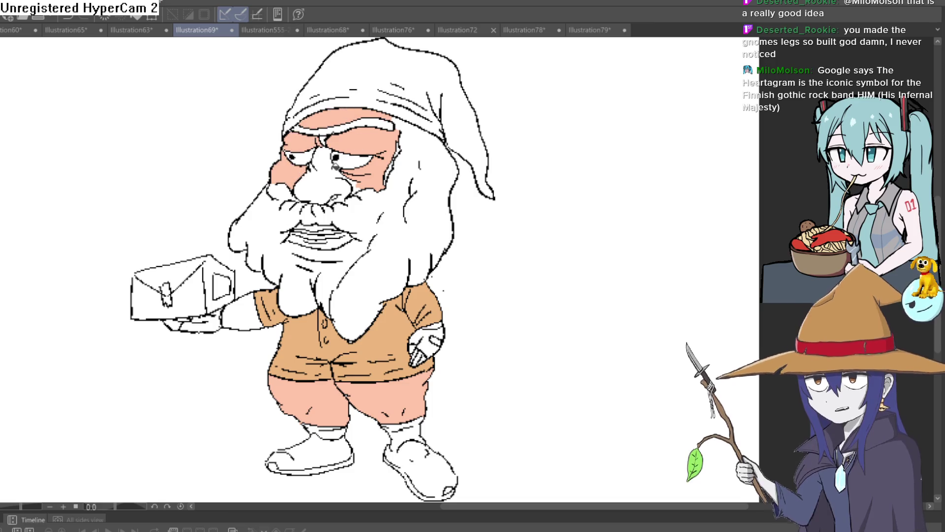
left_click(320, 182)
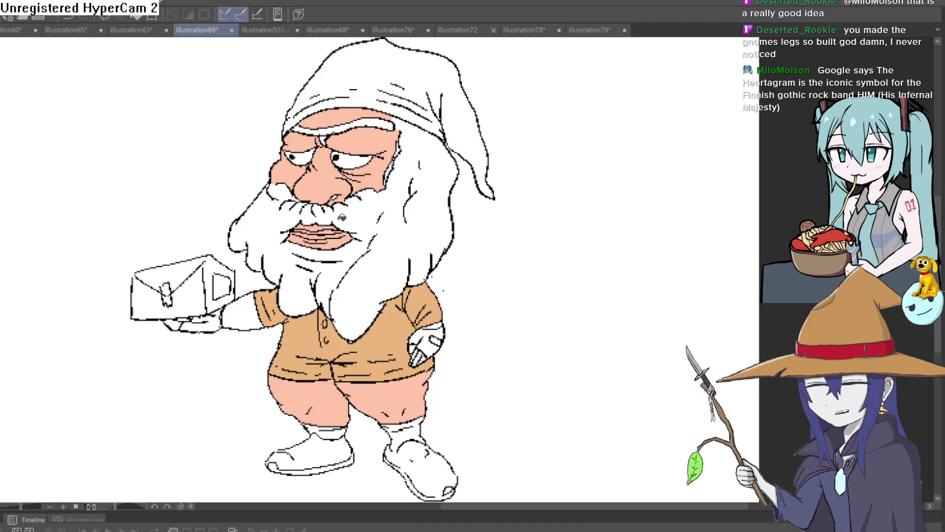
key("ctrl+0")
Zoom into the gnome's legs and fill both shoes brown.
scroll(415, 202, "up", 5)
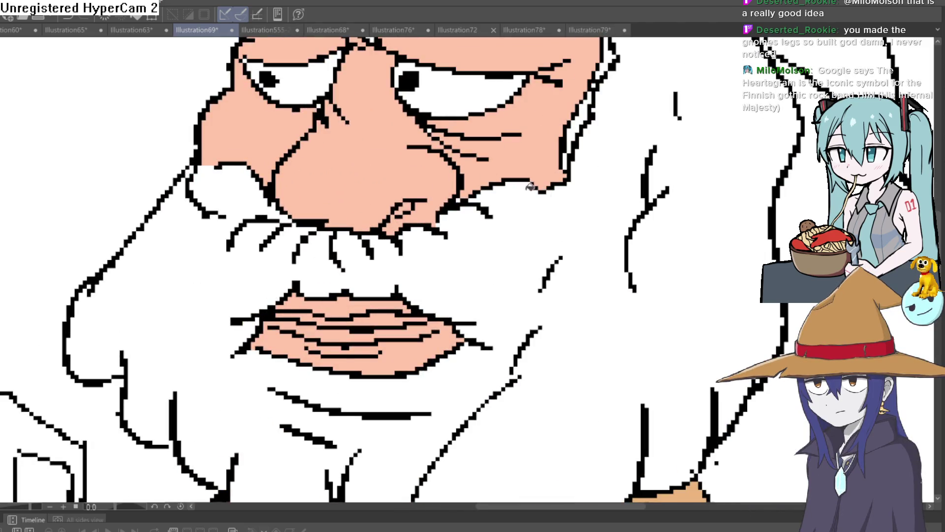
key("ctrl+0")
scroll(552, 212, "up", 1)
left_click_drag(477, 200, 474, 225)
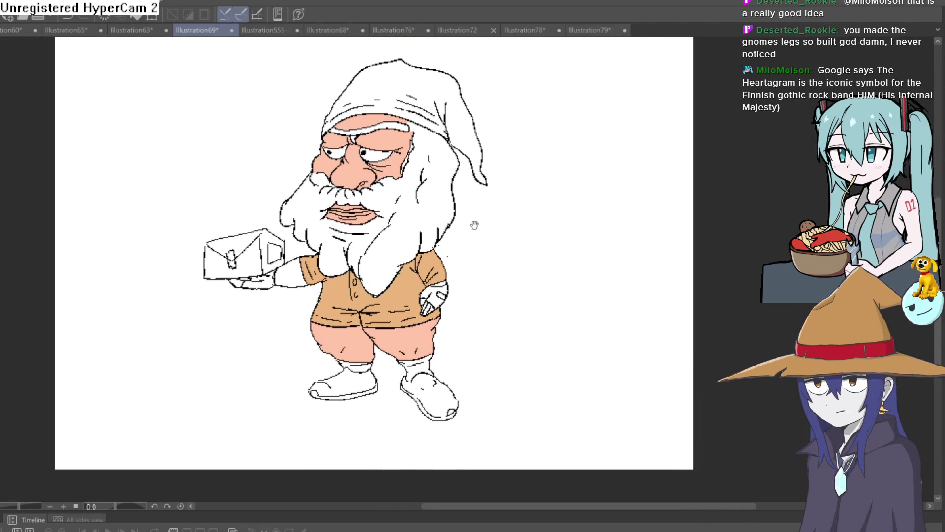
scroll(429, 198, "up", 3)
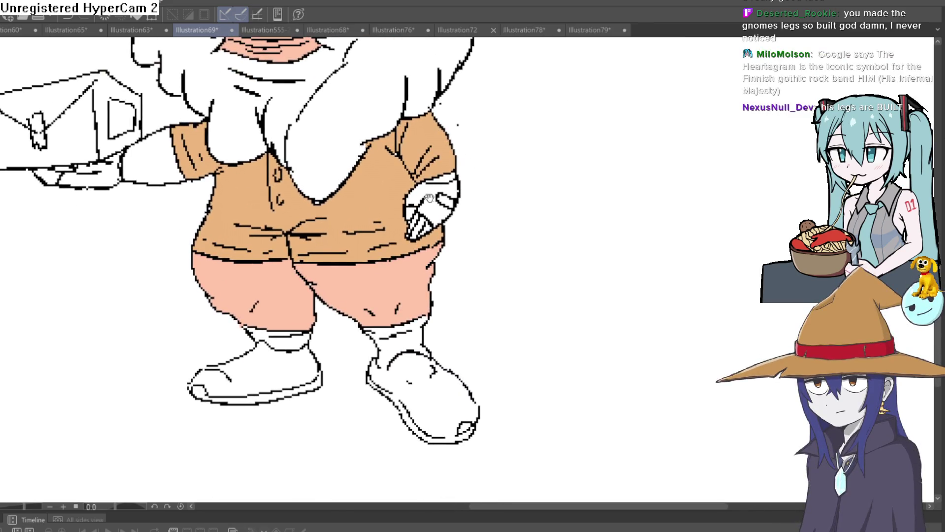
left_click_drag(430, 198, 419, 178)
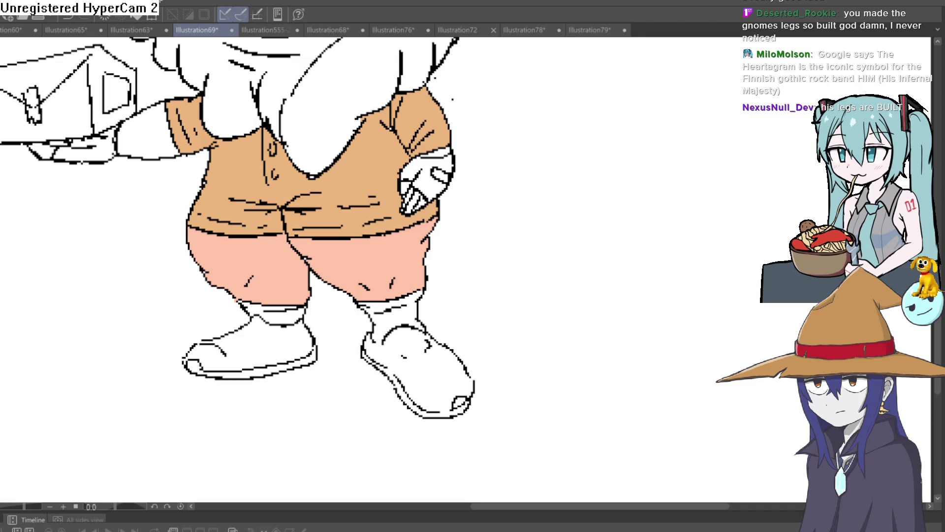
left_click(439, 363)
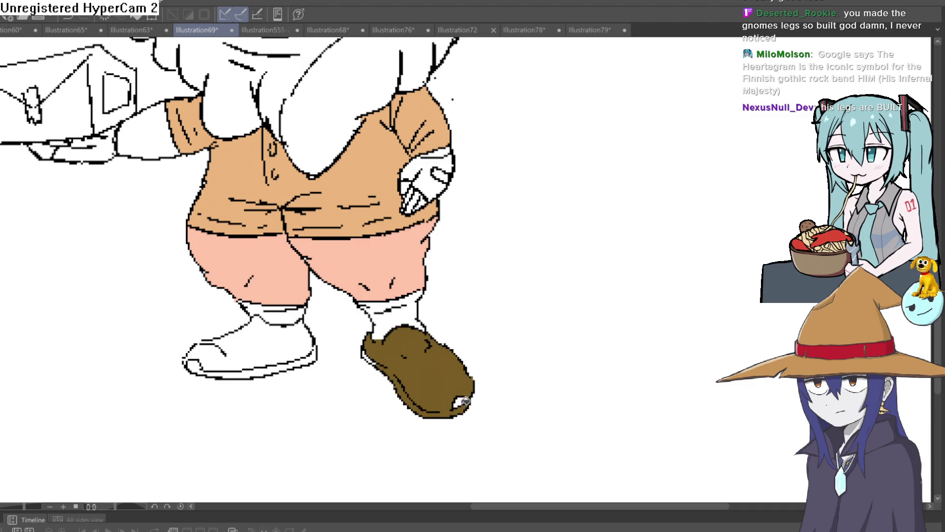
left_click(291, 339)
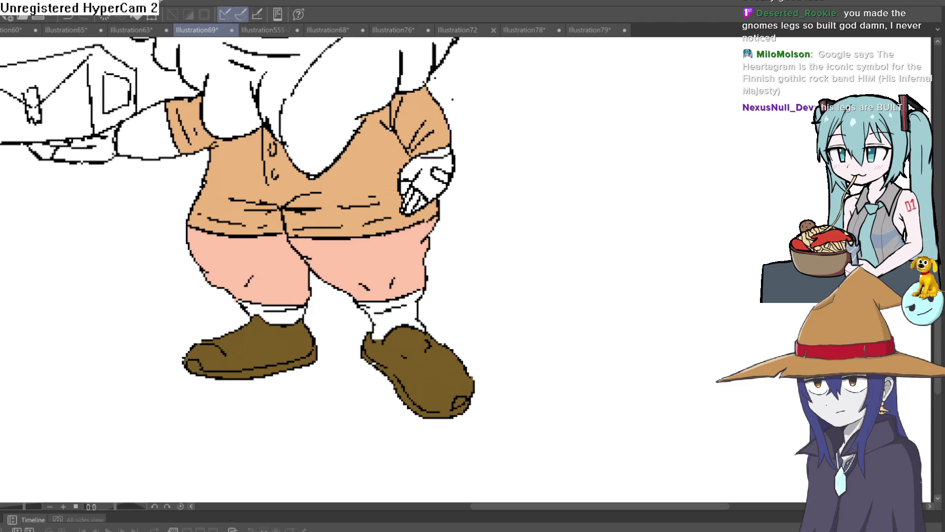
Fill both of the gnome's socks dark grey.
left_click(356, 297)
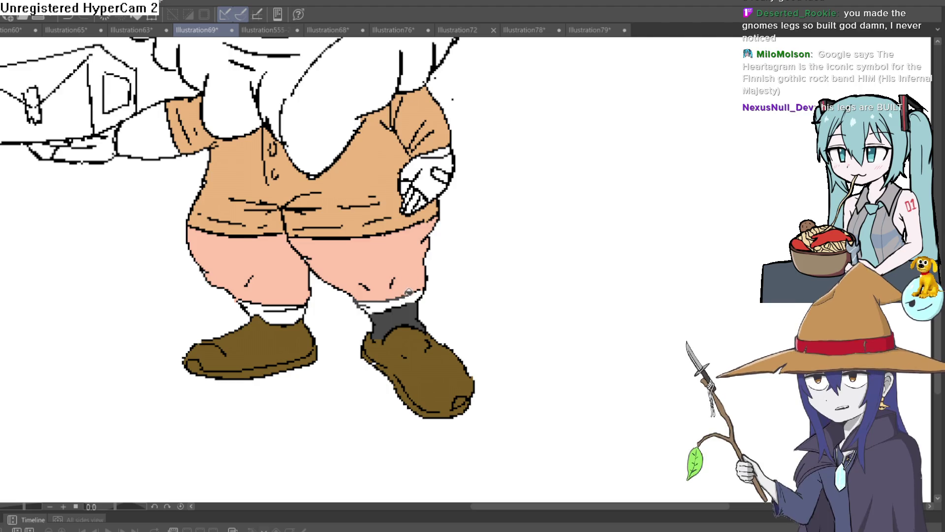
left_click(281, 307)
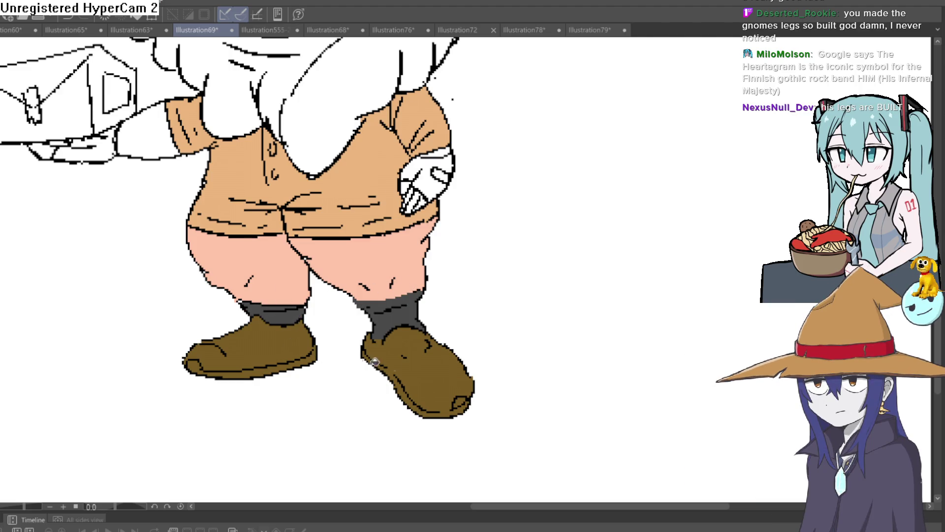
key("ctrl+0")
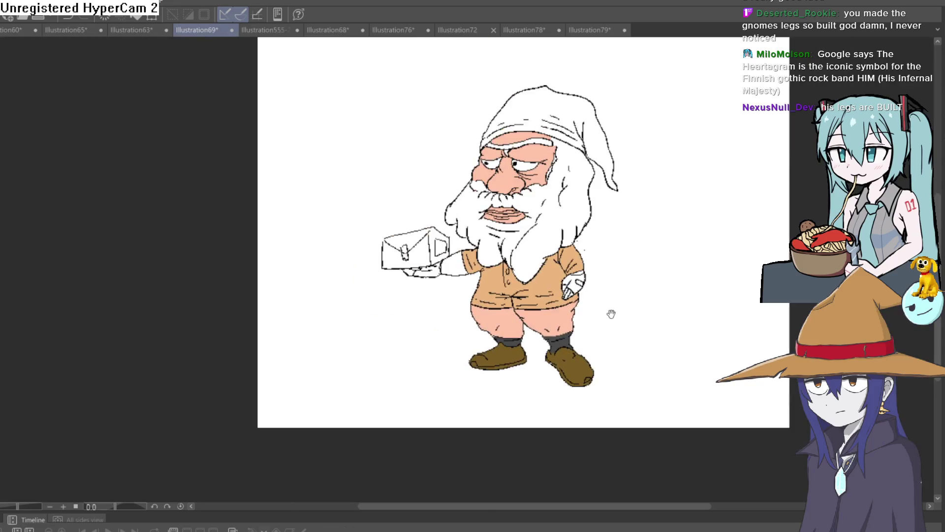
Fill the gnome's pointed hat and its band red.
scroll(428, 295, "up", 3)
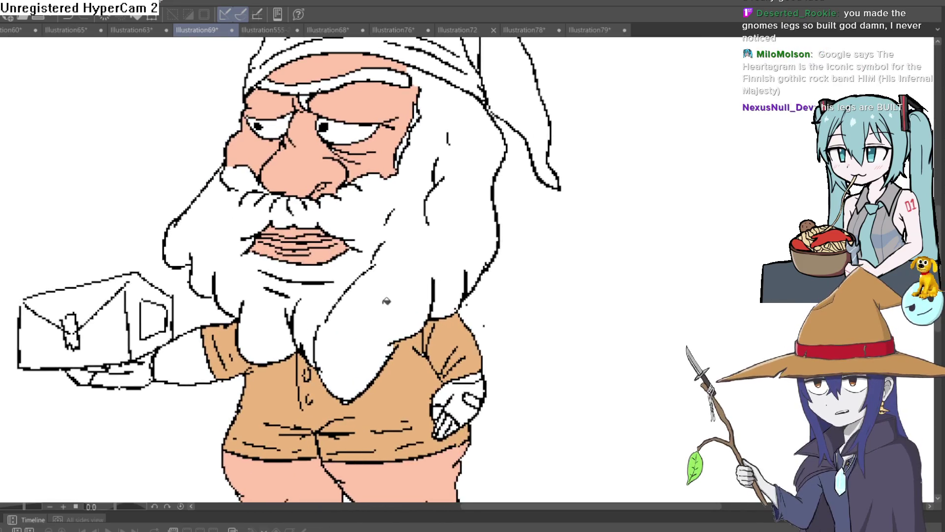
scroll(370, 366, "up", 1)
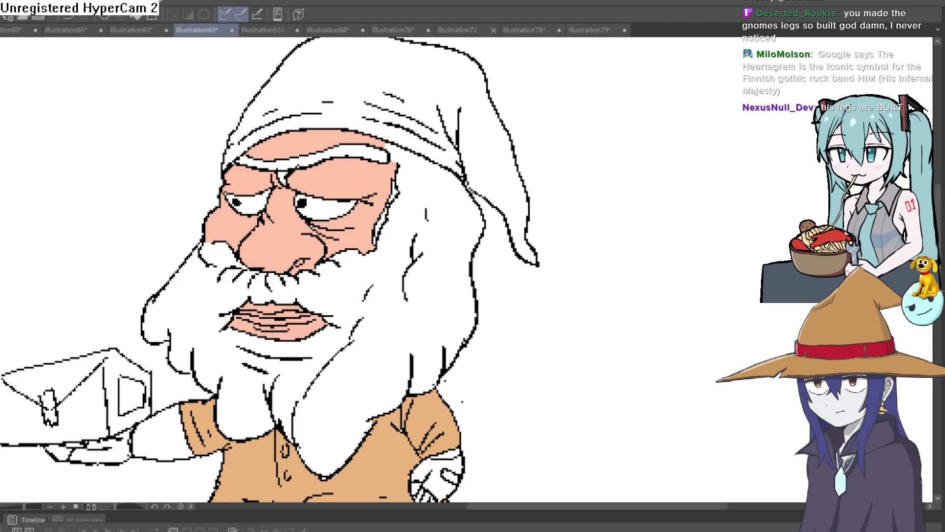
left_click(457, 88)
left_click(437, 139)
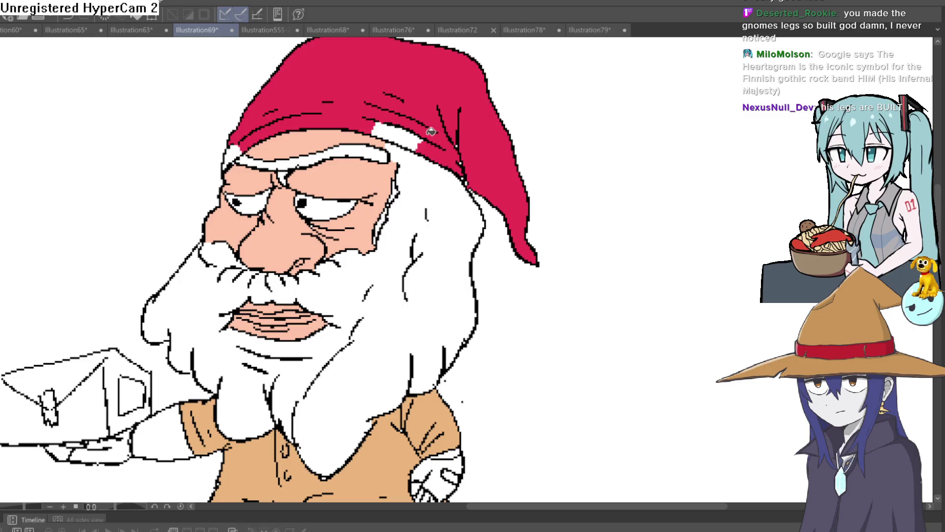
Colour the gnome's fingers and outstretched arm with pink skin.
scroll(562, 179, "down", 3)
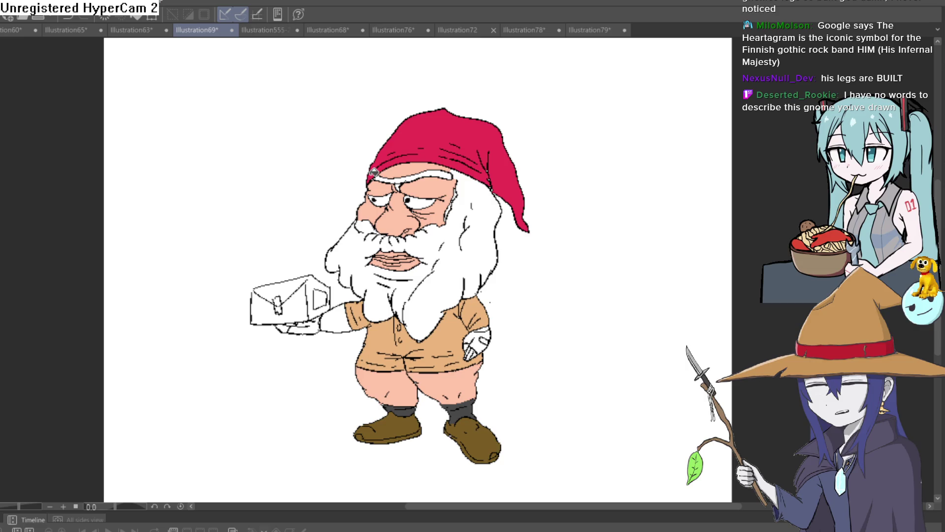
left_click_drag(461, 244, 438, 224)
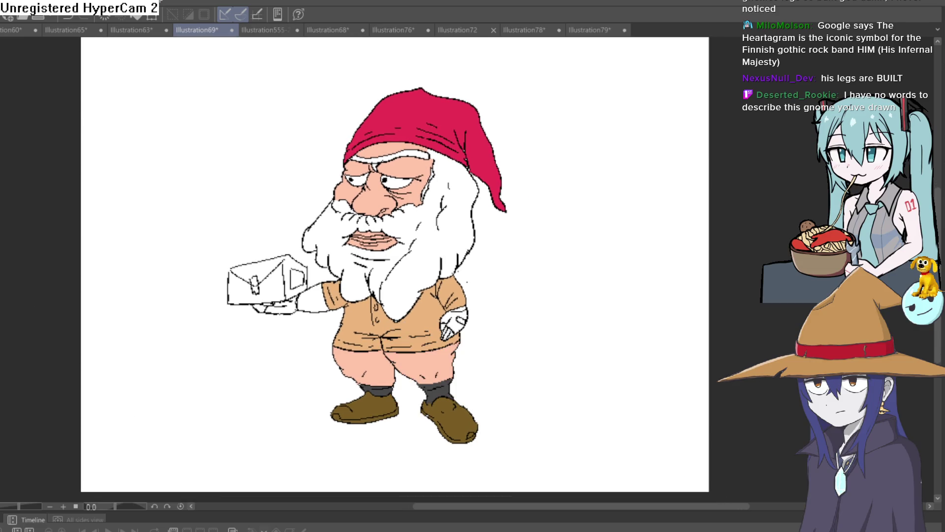
scroll(455, 303, "up", 5)
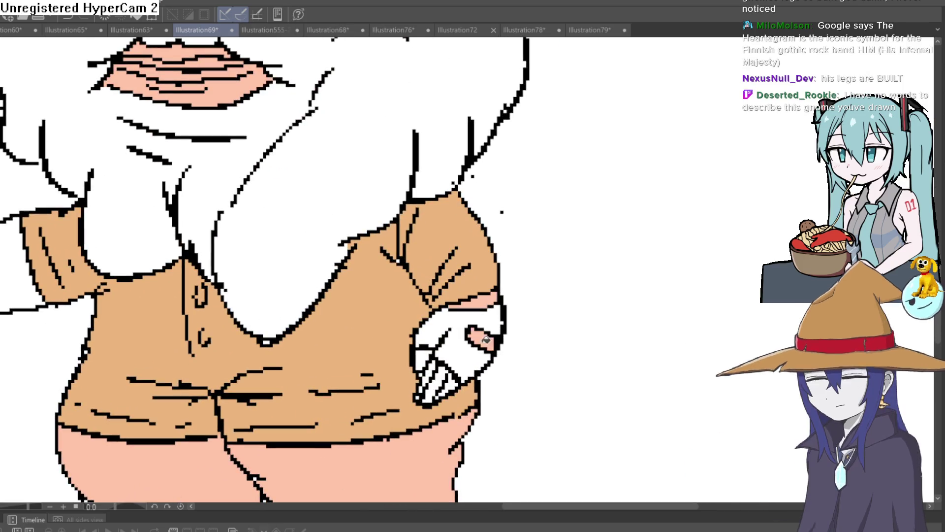
left_click_drag(453, 383, 442, 372)
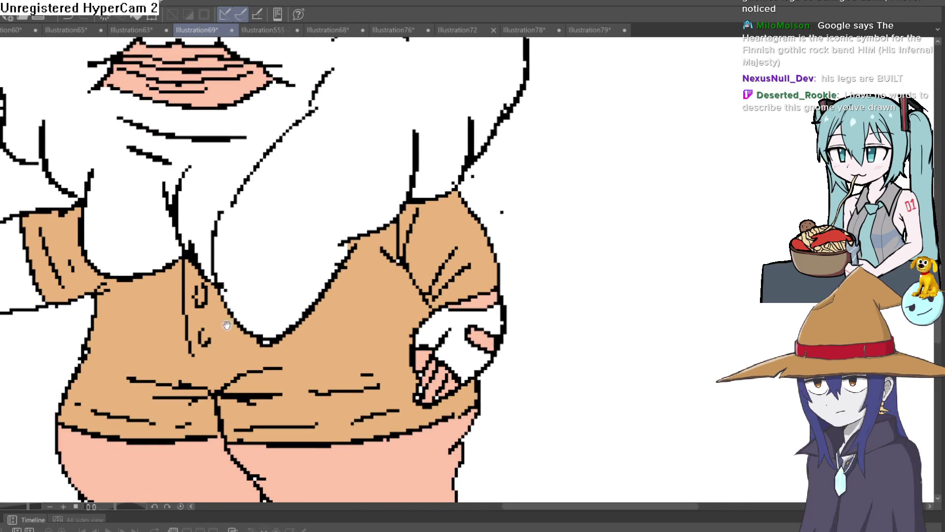
left_click_drag(27, 306, 229, 266)
left_click(37, 253)
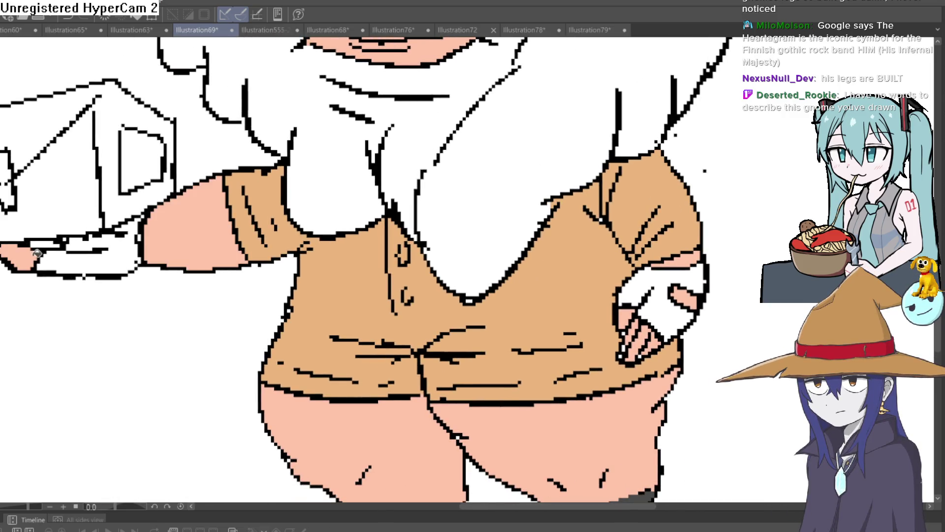
scroll(103, 241, "down", 5)
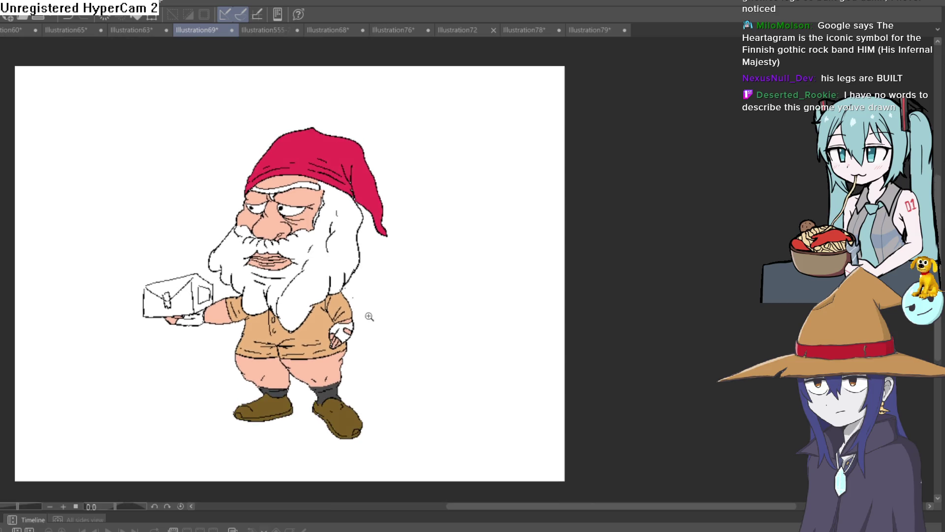
Zoom and pan around the gnome to check his flat colours.
scroll(421, 327, "up", 2)
left_click_drag(424, 329, 441, 342)
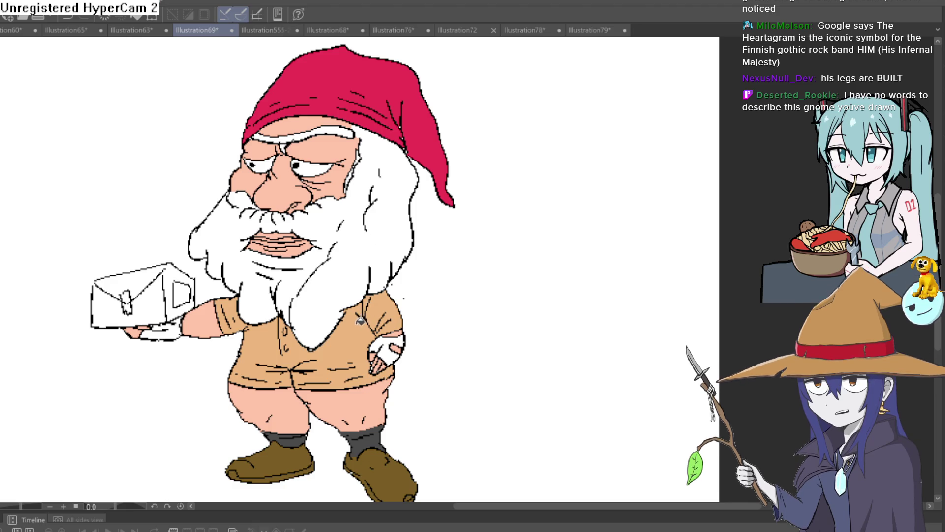
scroll(374, 300, "down", 2)
scroll(375, 297, "up", 2)
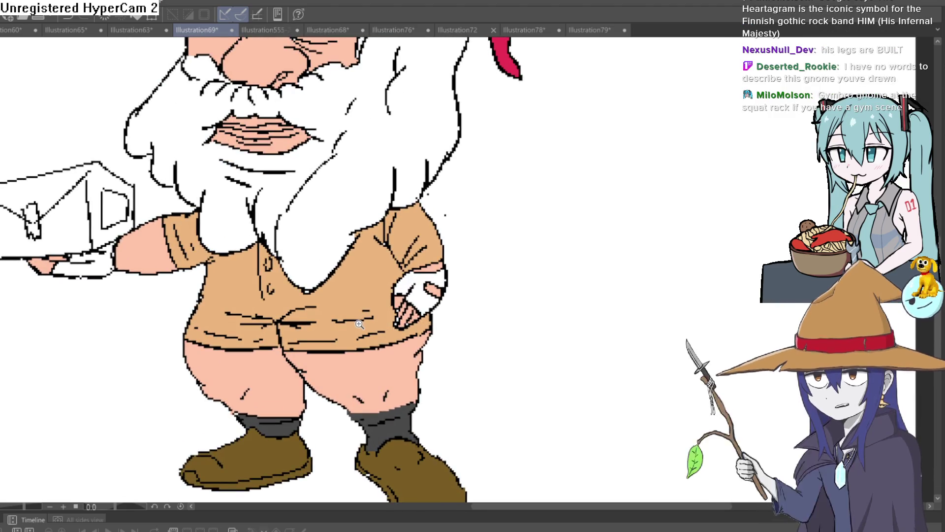
scroll(349, 326, "down", 1)
scroll(352, 300, "up", 1)
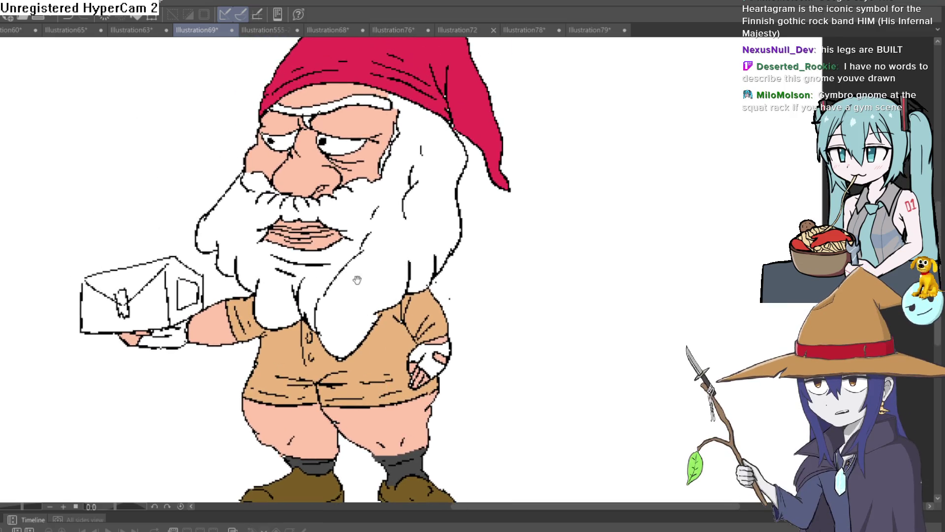
scroll(355, 280, "up", 2)
scroll(374, 372, "up", 1)
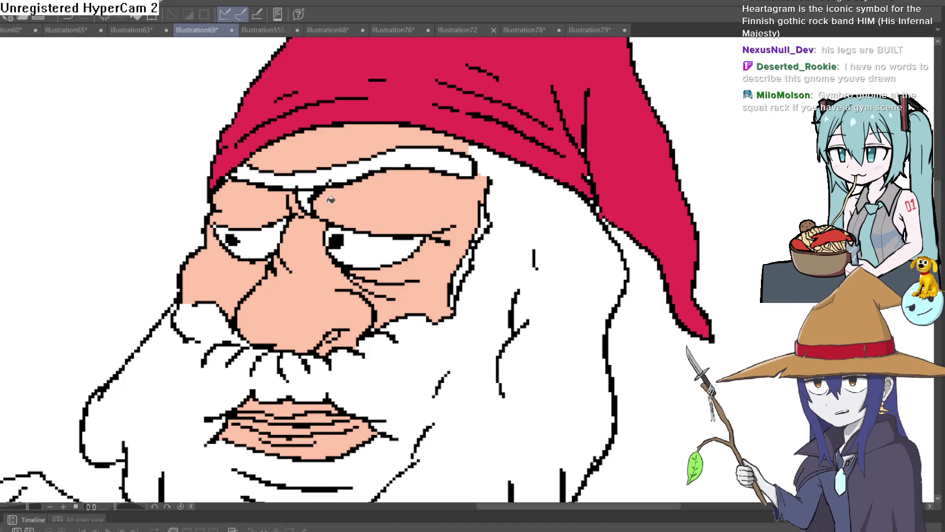
scroll(409, 175, "down", 4)
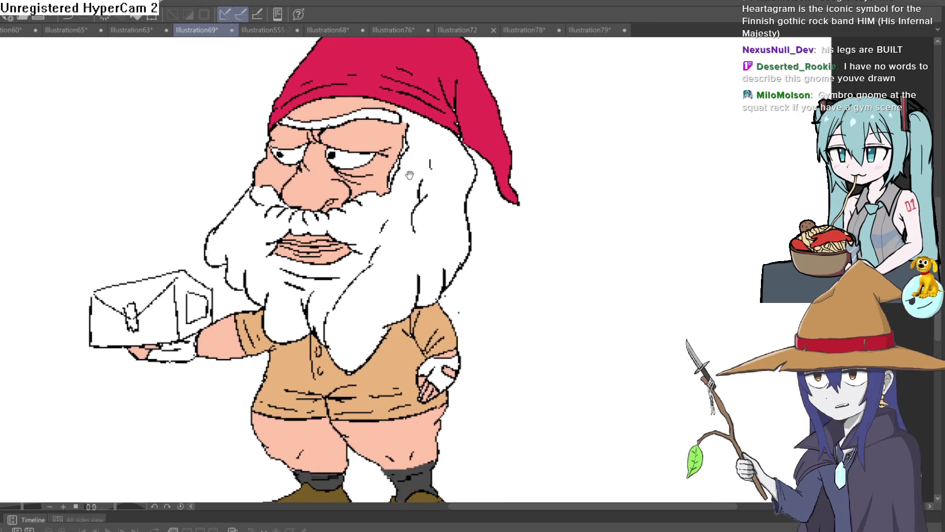
left_click_drag(410, 175, 402, 165)
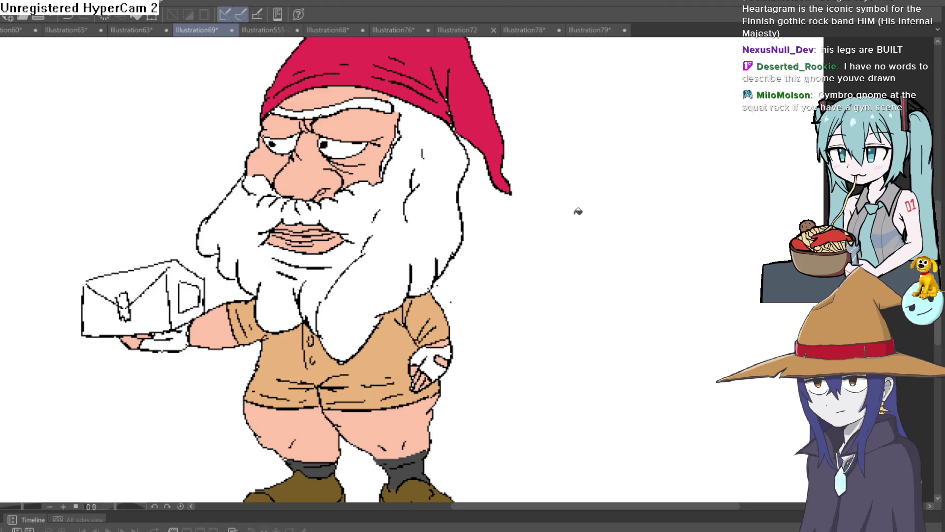
Recentre the view and zoom in on the gnome's lower body.
scroll(534, 229, "down", 2)
mouse_move(525, 228)
left_mouse_down()
mouse_move(484, 245)
mouse_move(483, 222)
mouse_move(493, 216)
mouse_move(502, 226)
left_mouse_up()
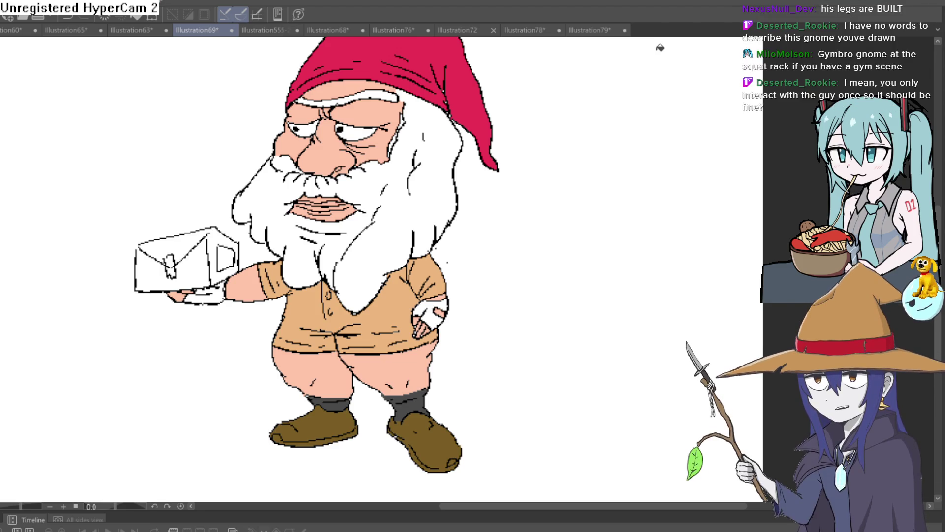
left_click(481, 331)
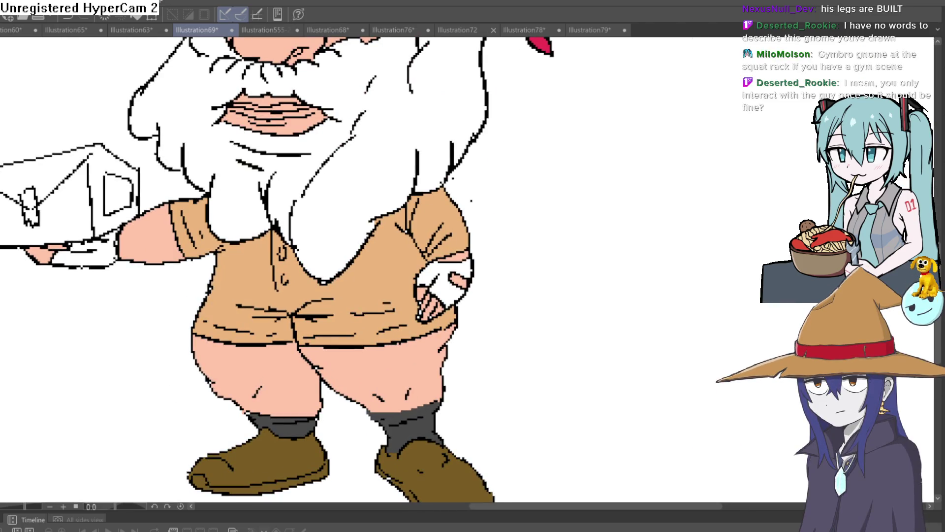
Fill the hip glove and the box-holding glove dark grey, then view the whole gnome.
left_click(452, 279)
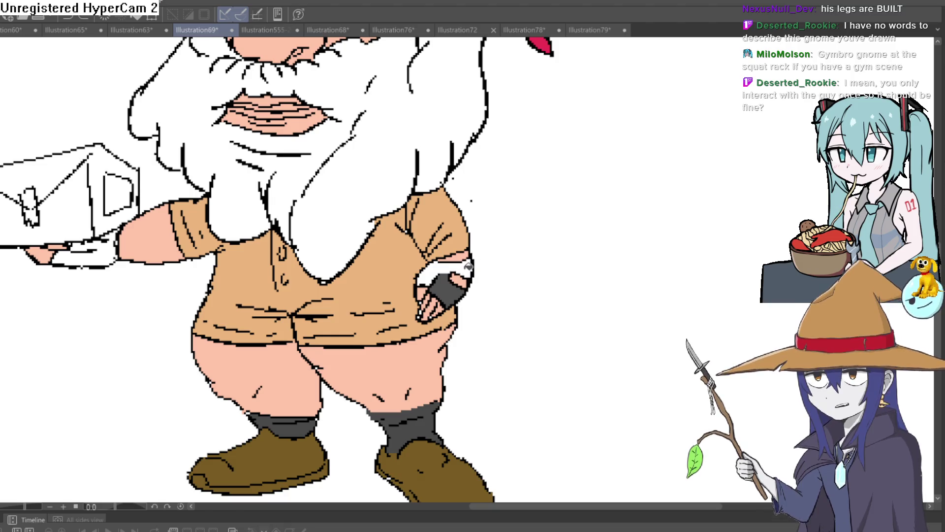
left_click(450, 261)
left_click(81, 253)
left_click(107, 245)
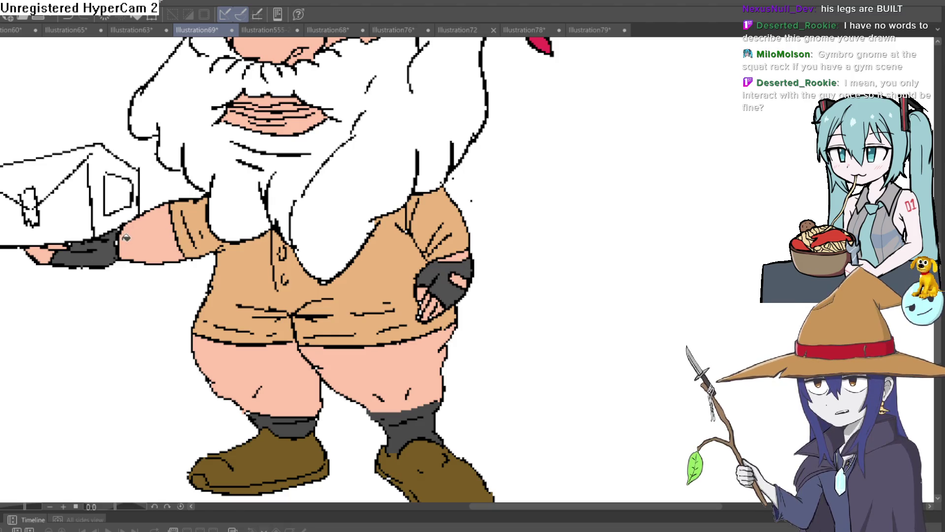
scroll(428, 242, "down", 5)
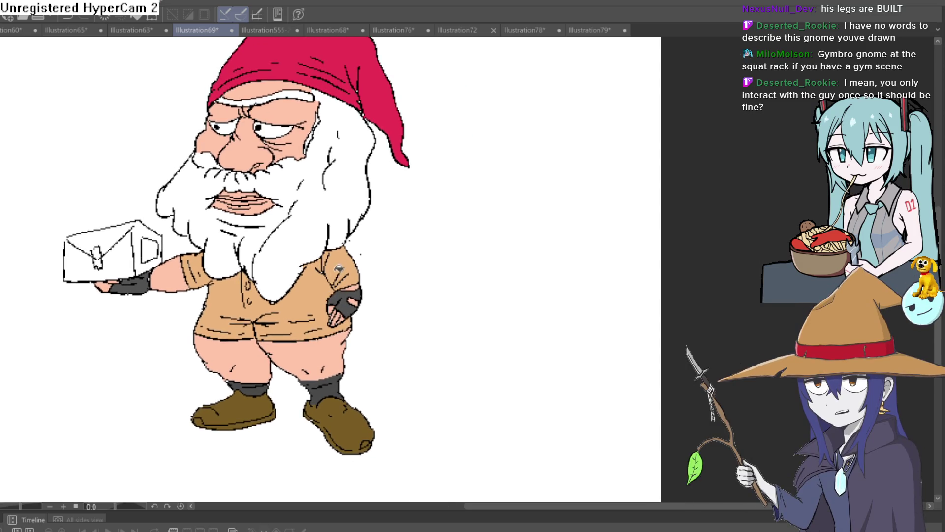
mouse_move(389, 295)
left_mouse_down()
mouse_move(341, 302)
mouse_move(430, 204)
left_mouse_up()
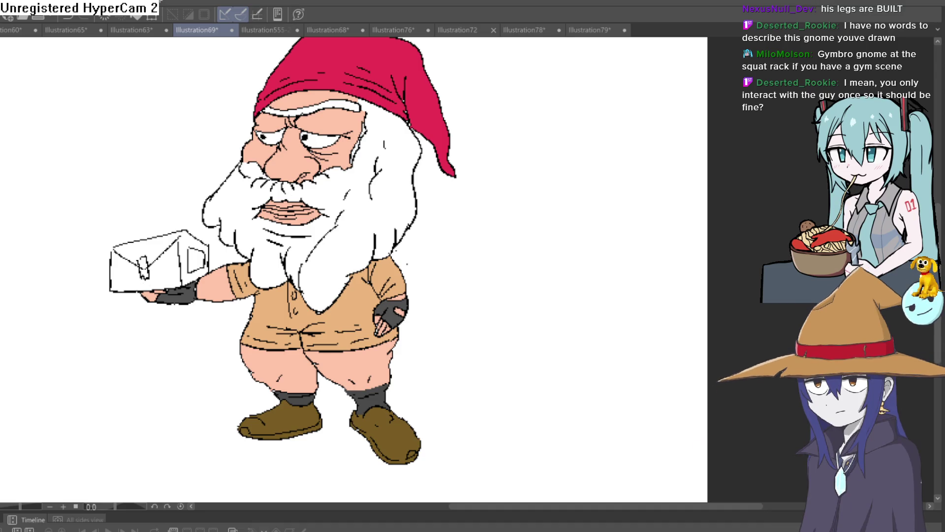
Zoom and pan around the finished gnome to inspect it.
scroll(360, 61, "up", 5)
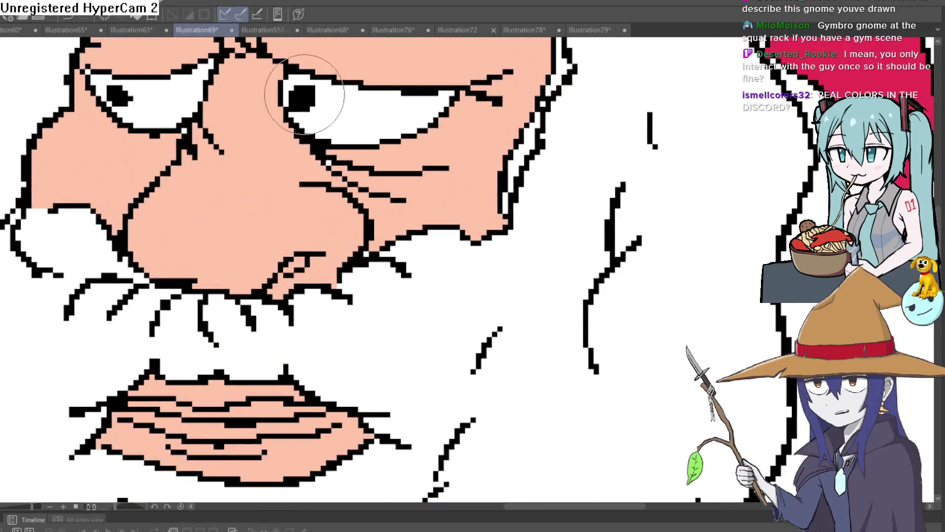
scroll(296, 94, "down", 2)
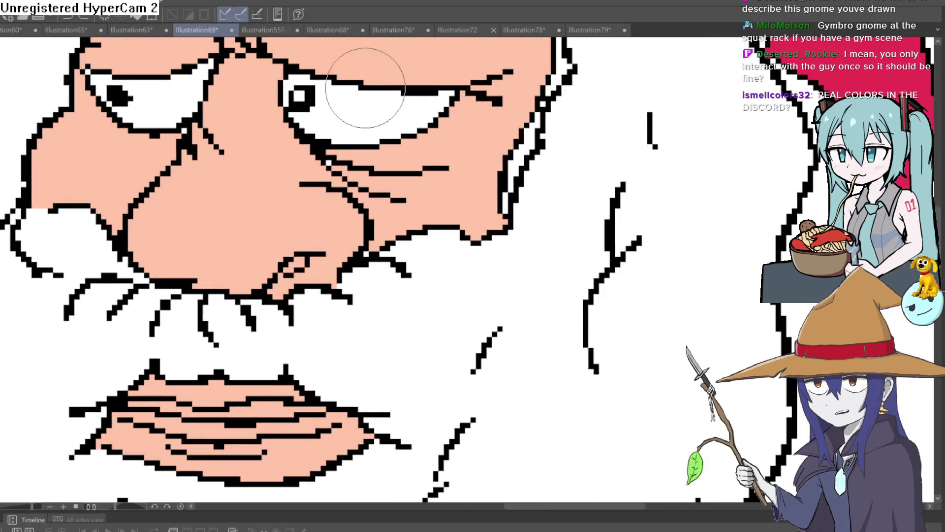
scroll(464, 147, "down", 5)
left_click_drag(492, 183, 464, 226)
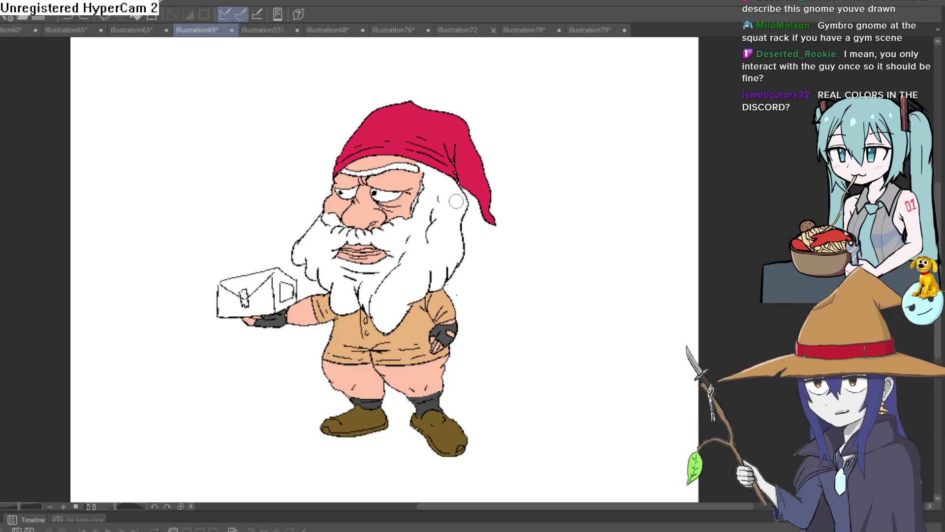
scroll(458, 204, "up", 1)
scroll(463, 221, "up", 1)
scroll(470, 244, "up", 1)
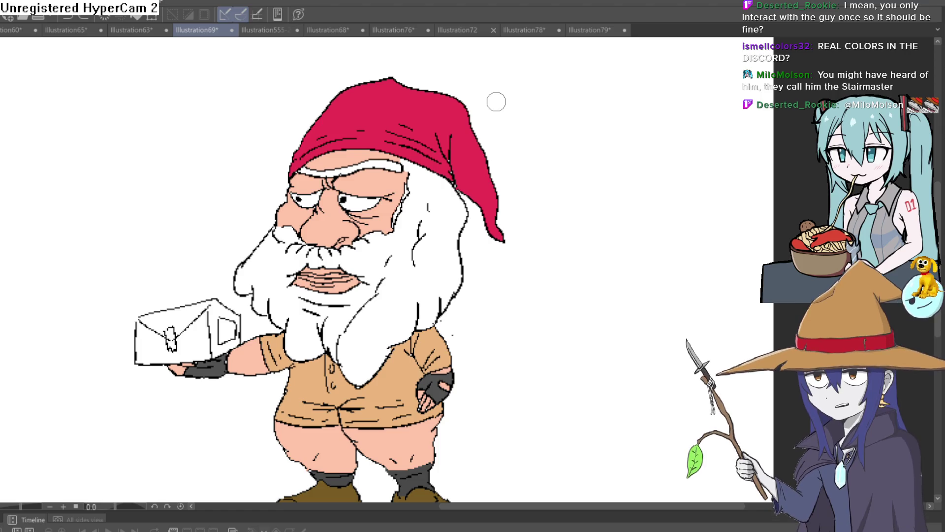
scroll(589, 261, "down", 2)
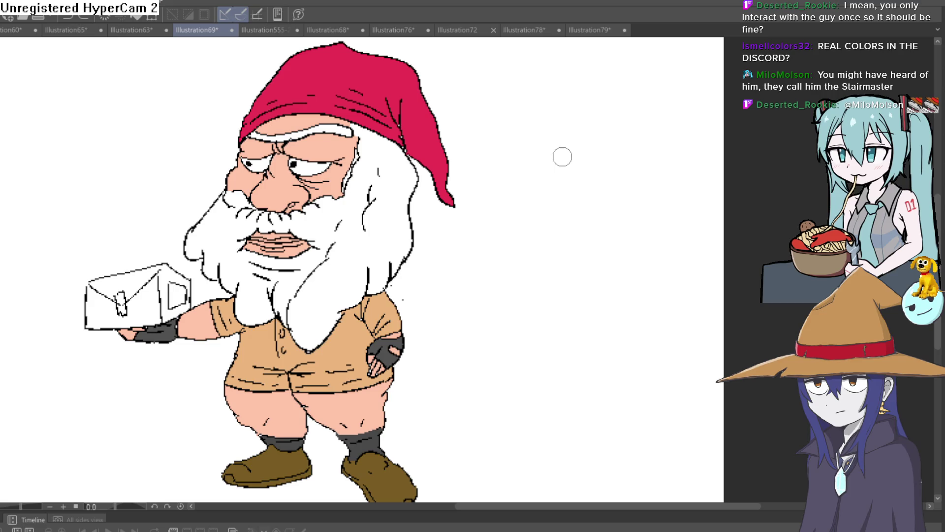
left_click_drag(534, 237, 544, 194)
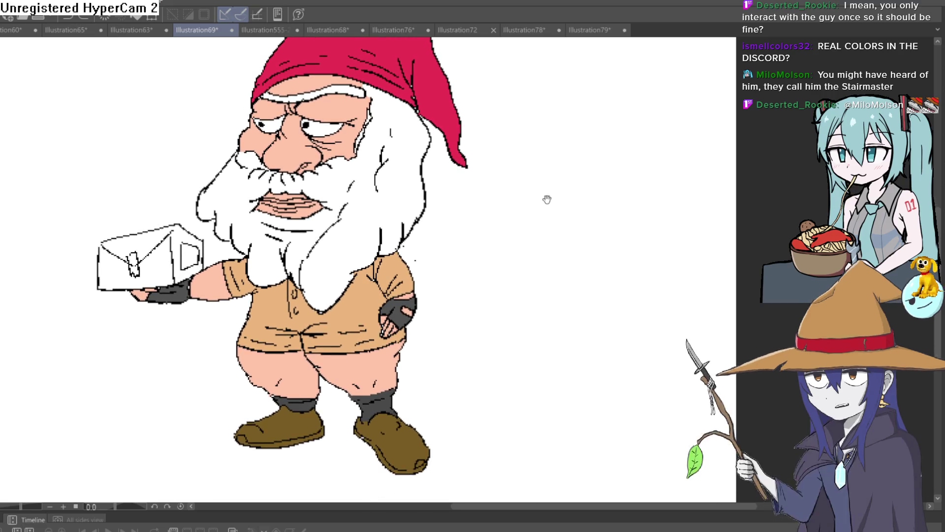
Switch to the Illustration78 round face sketch.
scroll(546, 200, "up", 2)
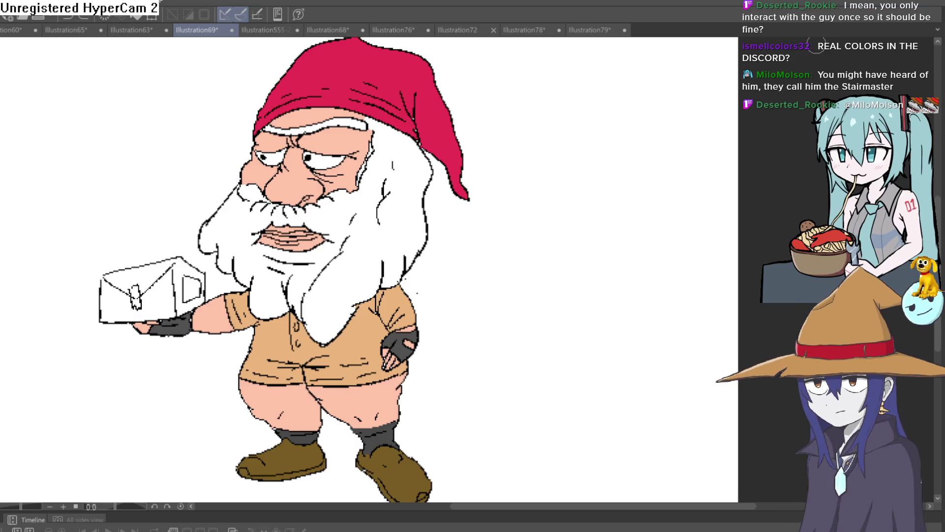
scroll(541, 236, "down", 2)
scroll(526, 222, "down", 1)
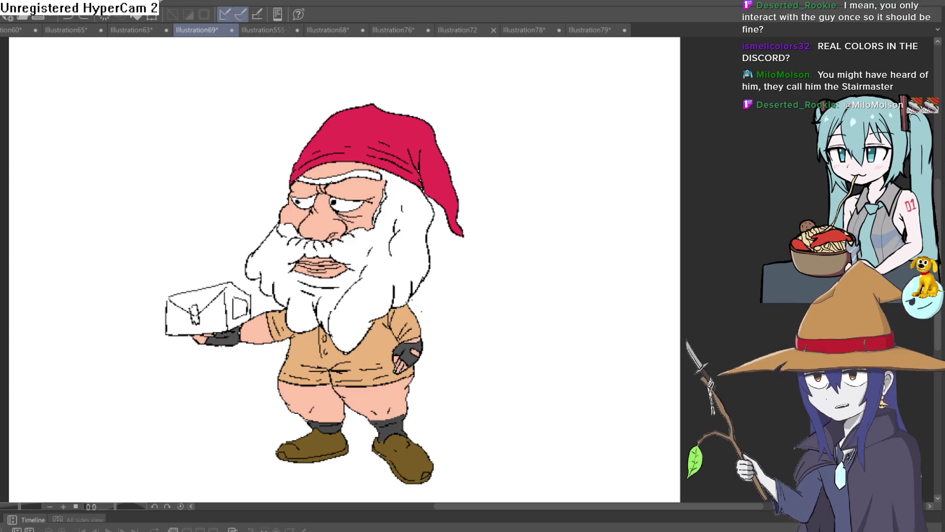
left_click(519, 29)
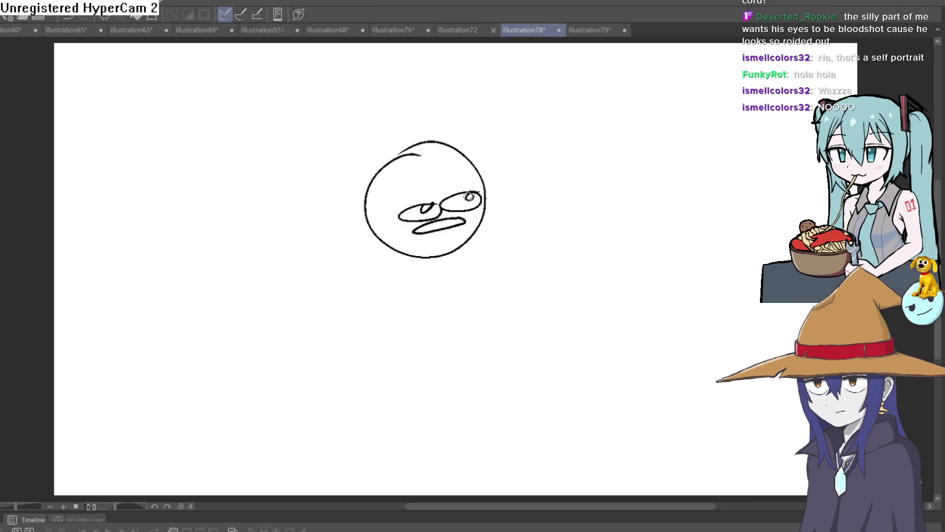
Flip through Illustration79, the Divine blessing drawing and Illustration76.
left_click(585, 29)
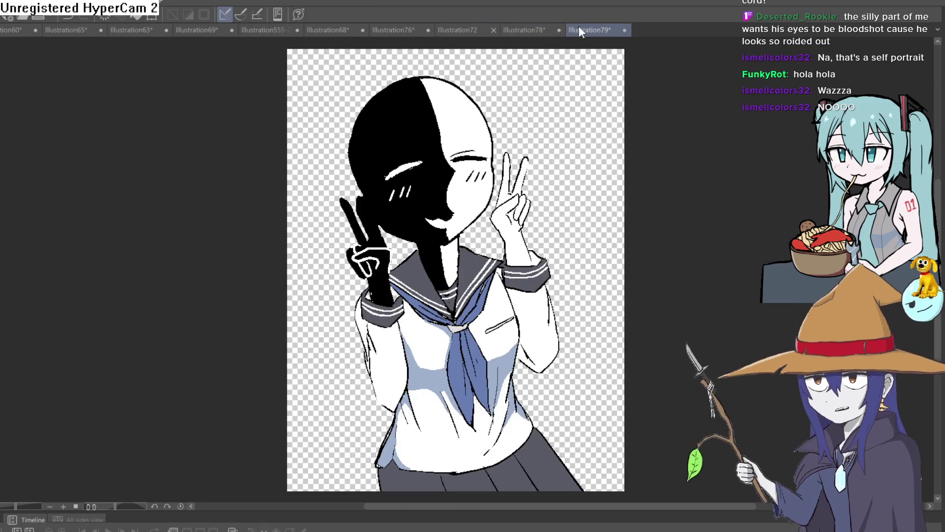
left_click(466, 31)
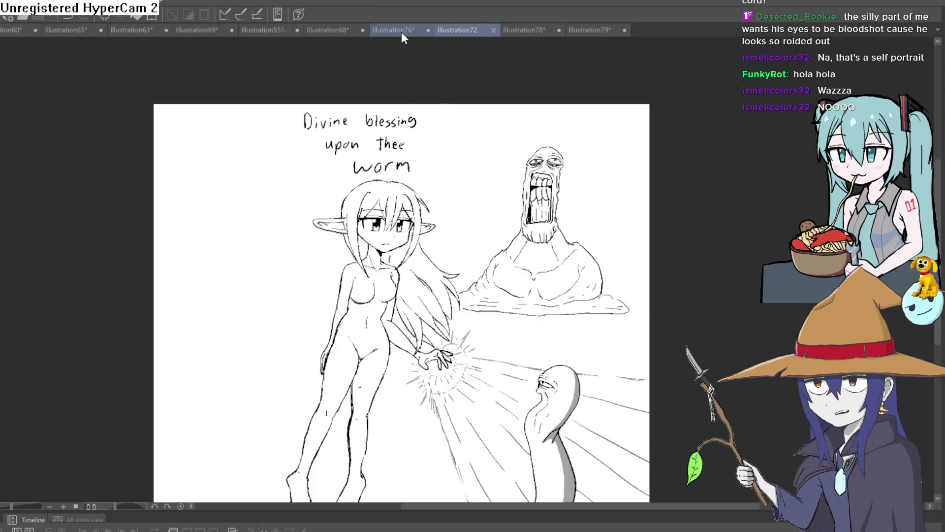
left_click(401, 32)
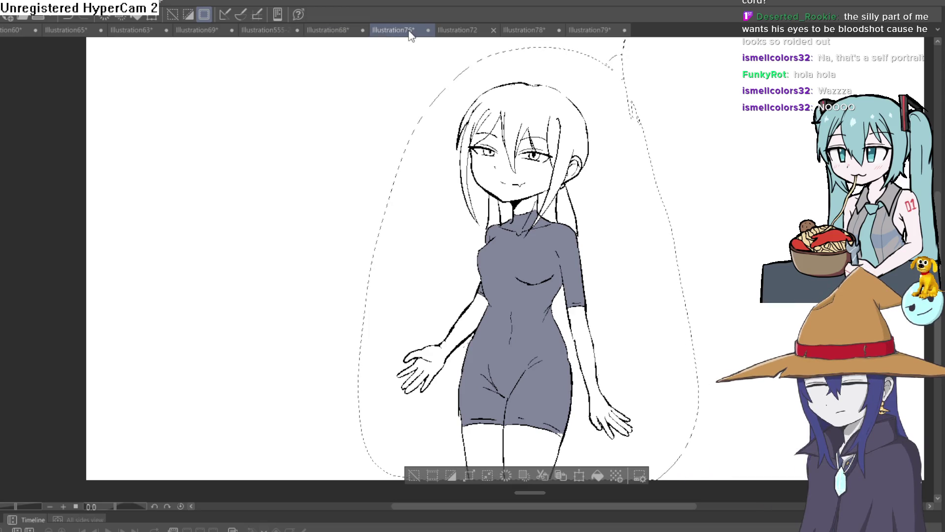
left_click(455, 30)
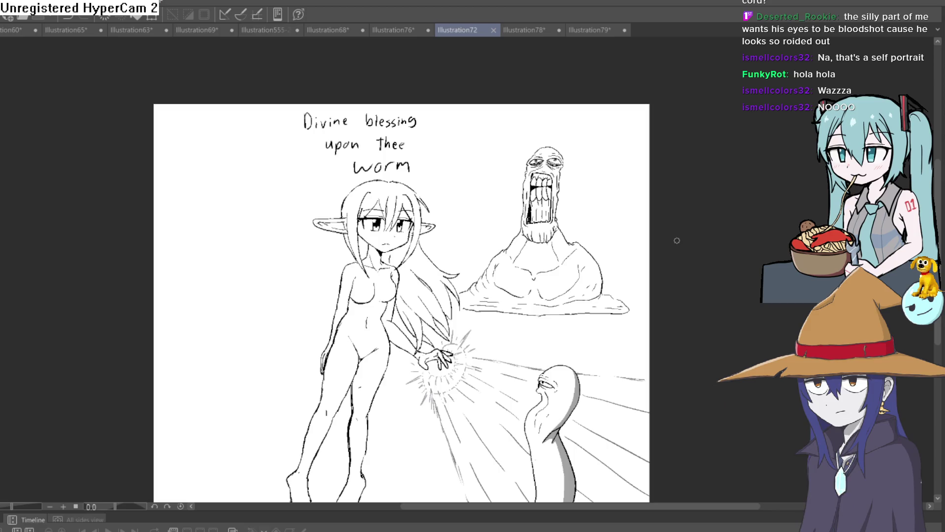
Zoom and pan over the Divine blessing drawing's elf and slug figures.
left_click_drag(677, 240, 614, 171)
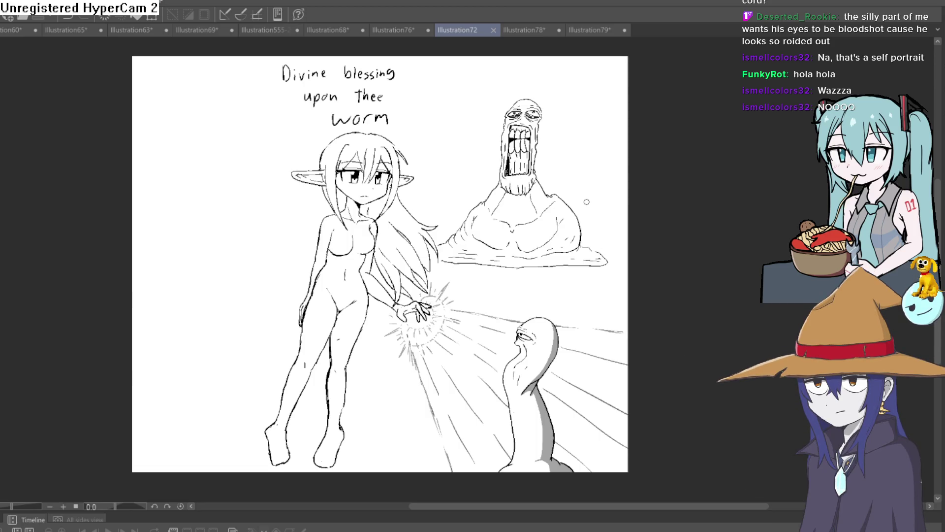
scroll(495, 315, "up", 2)
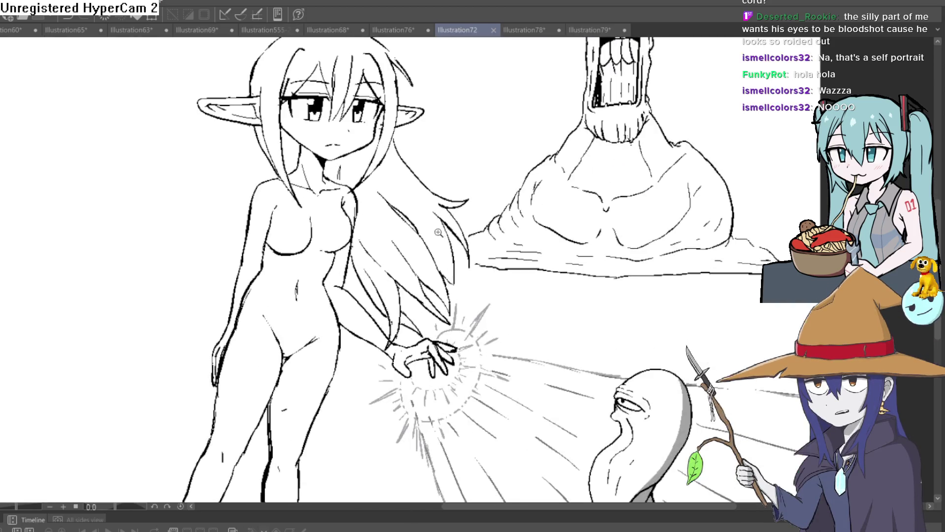
scroll(493, 339, "up", 1)
scroll(492, 353, "up", 1)
scroll(492, 353, "down", 2)
scroll(513, 236, "up", 1)
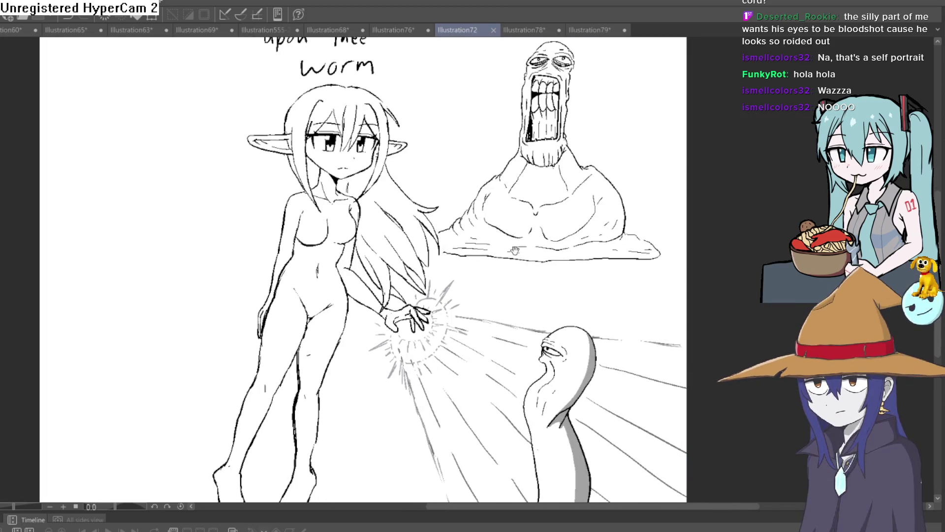
left_click_drag(515, 250, 507, 251)
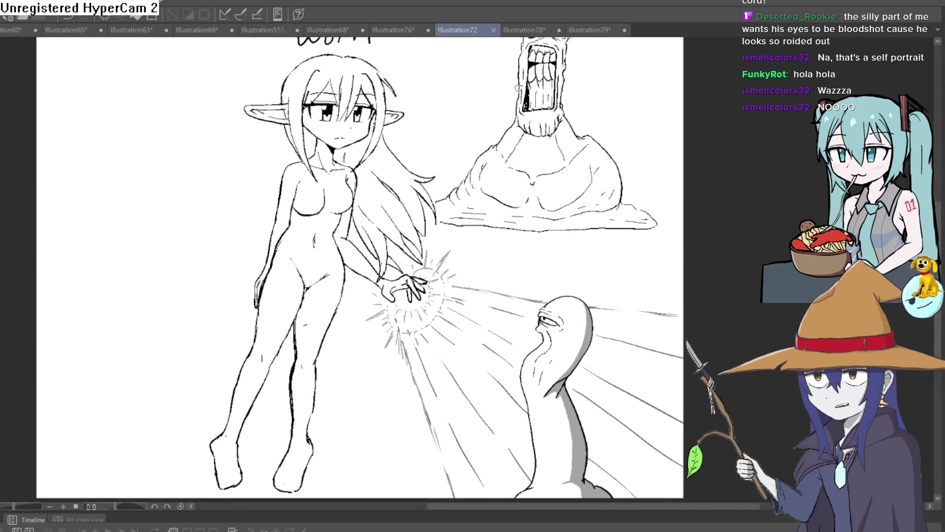
View Illustration76, Illustration68 and the Illustration555-2-2 character lineup, then return to Illustration69.
left_click(409, 30)
left_click(345, 27)
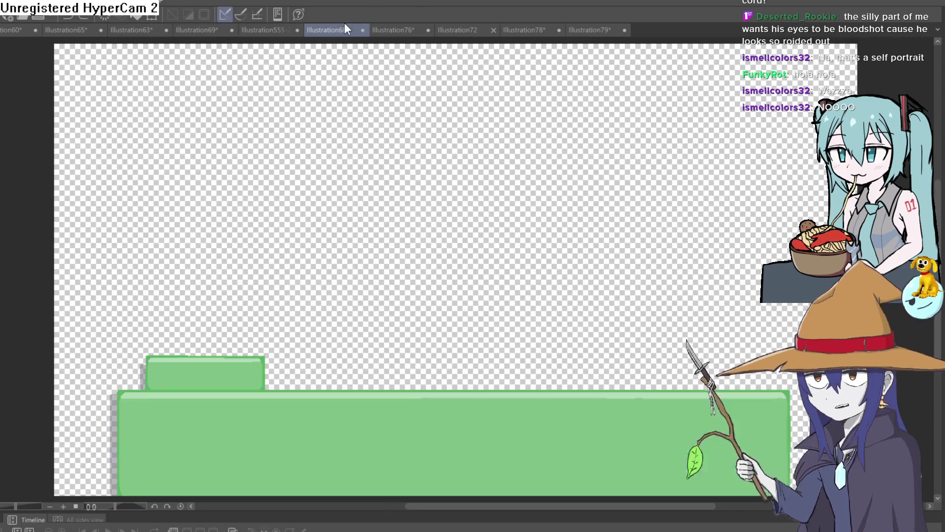
left_click(271, 29)
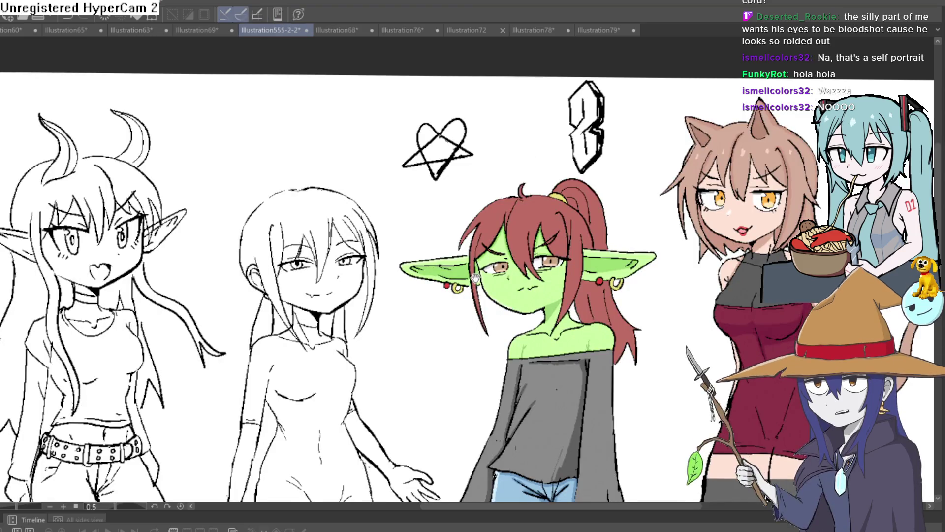
scroll(530, 170, "up", 1)
left_click_drag(529, 170, 605, 130)
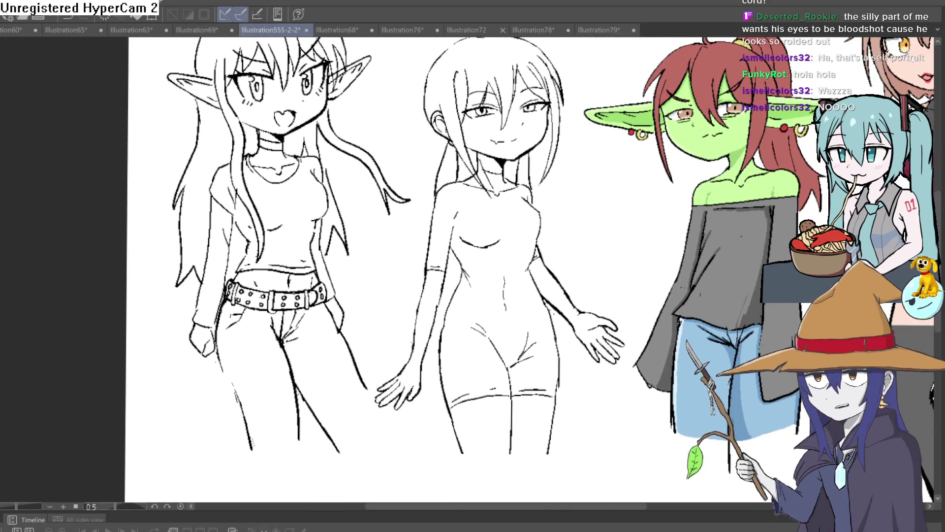
scroll(371, 161, "up", 3)
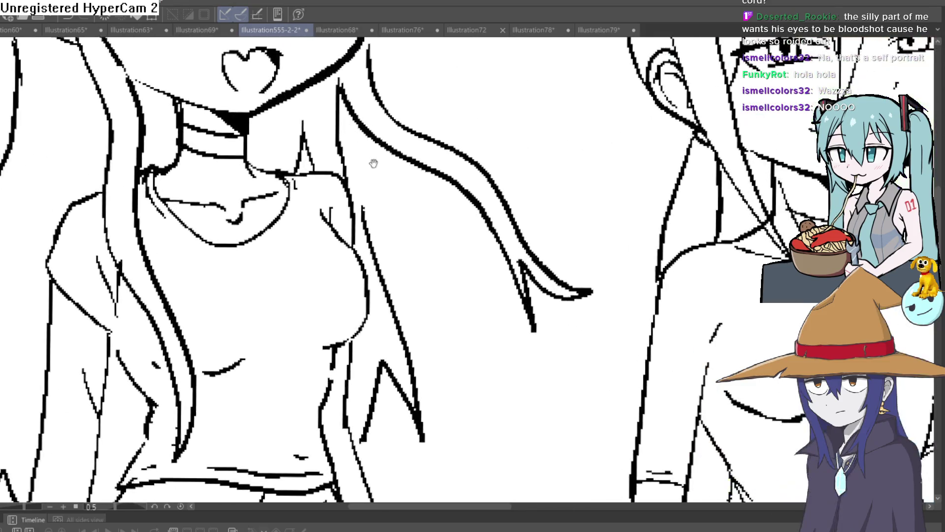
left_click_drag(371, 160, 415, 204)
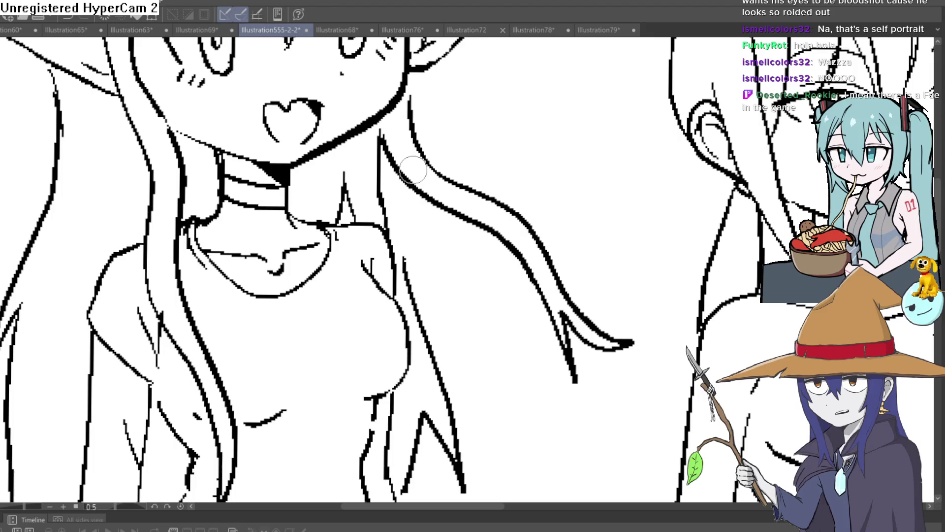
left_click(211, 25)
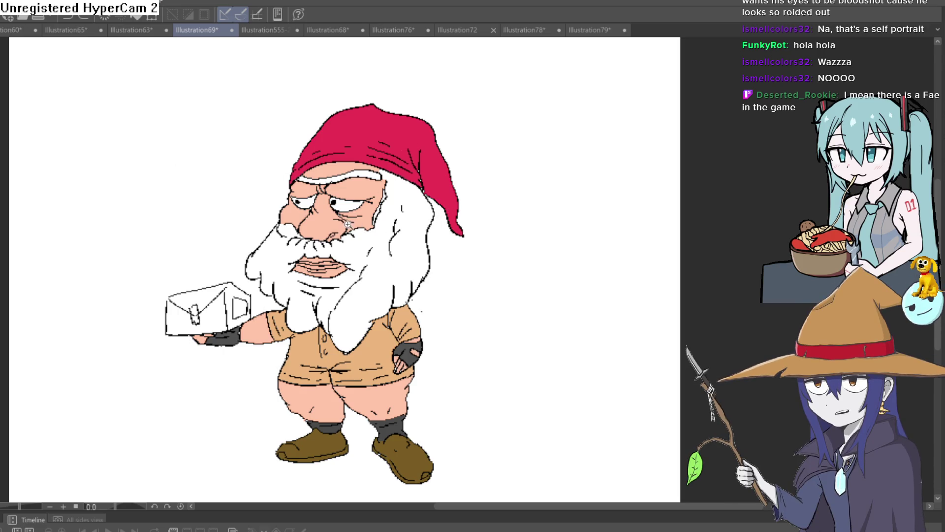
Draw red bloodshot veins across the gnome's first eye.
scroll(347, 223, "up", 5)
left_click_drag(328, 216, 362, 227)
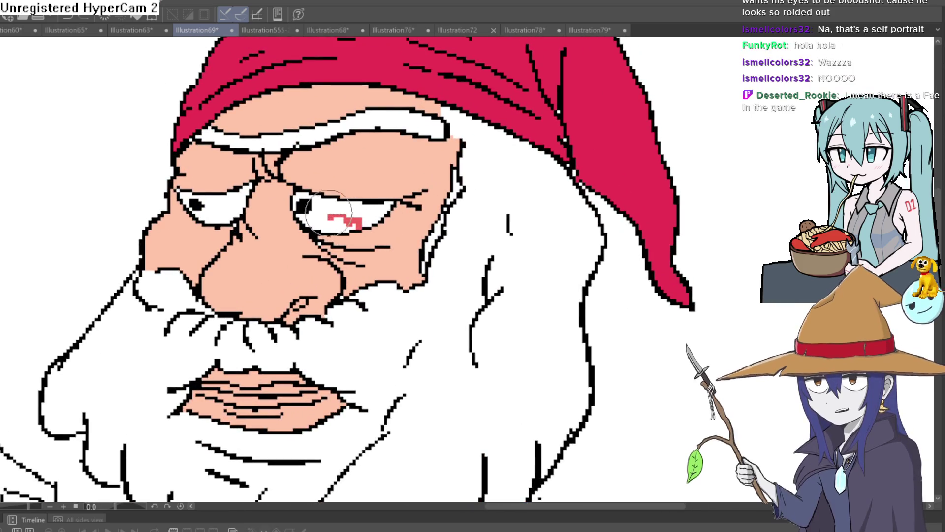
scroll(401, 186, "up", 3)
mouse_move(378, 173)
left_mouse_down()
mouse_move(367, 201)
mouse_move(300, 187)
left_mouse_up()
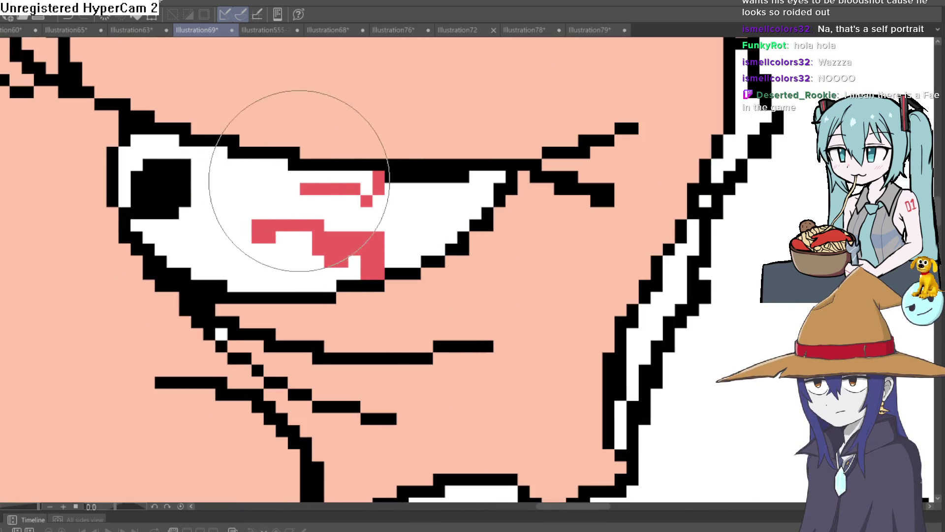
mouse_move(211, 253)
left_mouse_down()
mouse_move(276, 231)
mouse_move(666, 239)
left_mouse_up()
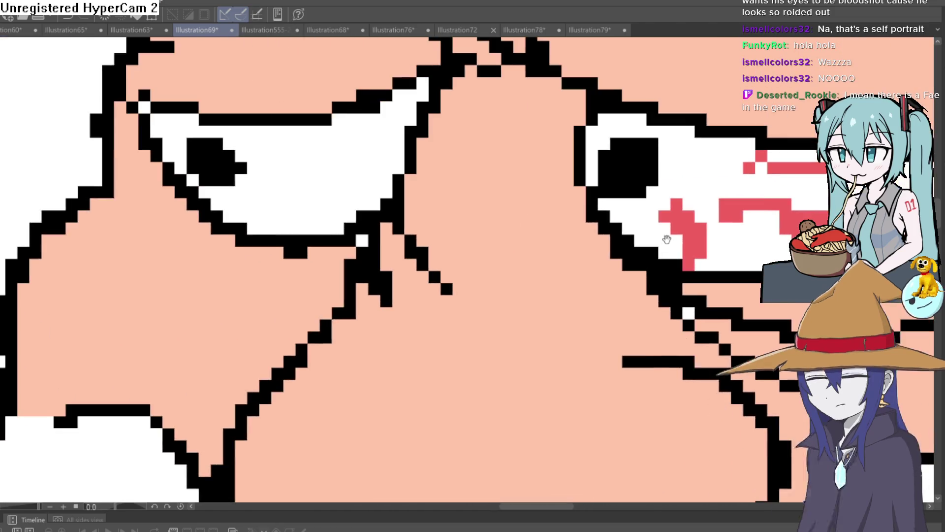
Paint red veins into the other eye, undoing a misplaced lower stroke.
left_click_drag(397, 145, 301, 192)
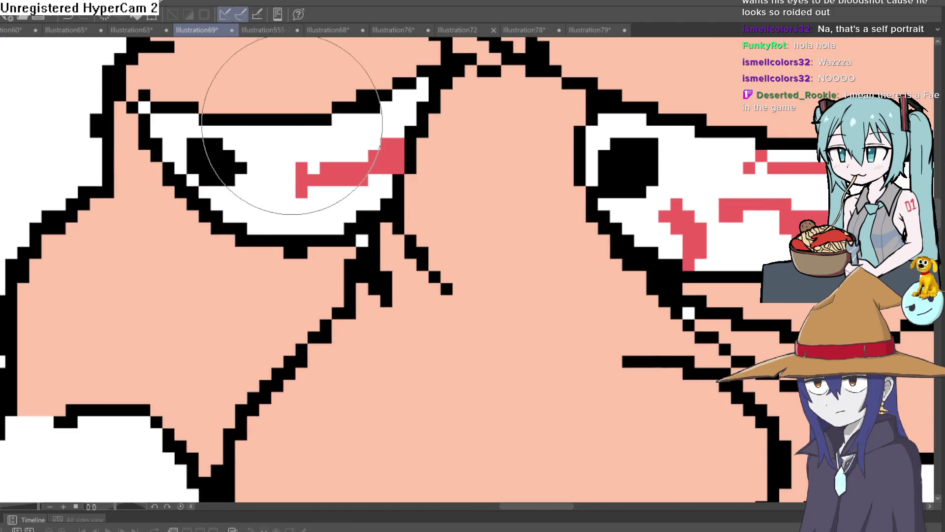
left_click_drag(290, 118, 263, 157)
left_click_drag(266, 243, 241, 195)
key("ctrl+z")
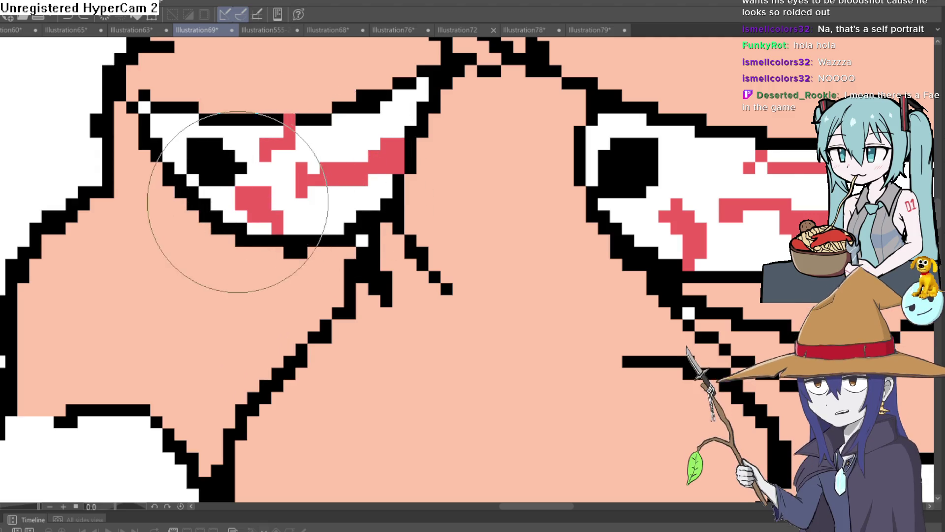
left_click_drag(157, 120, 169, 143)
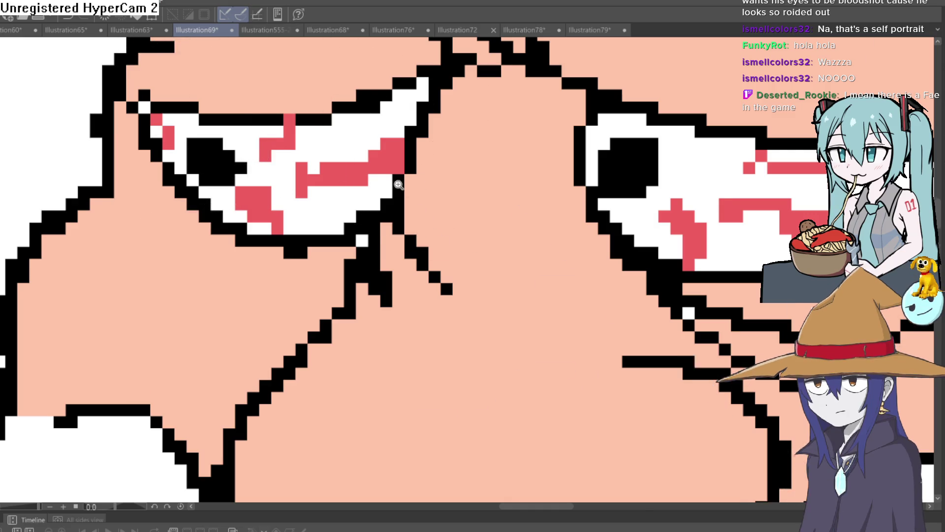
Tint the eyes' corners with pink and touch up the left eye's corner pixels.
scroll(398, 185, "down", 5)
scroll(536, 179, "up", 5)
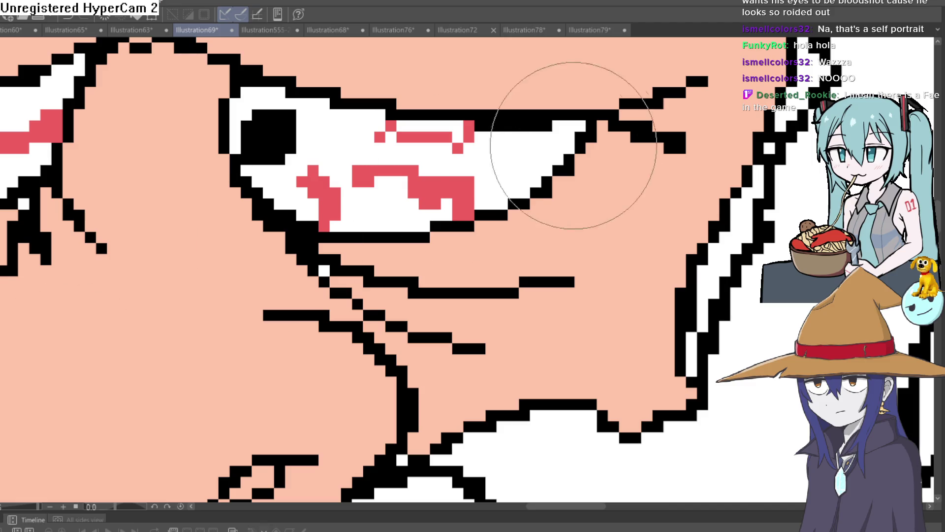
left_click_drag(581, 123, 570, 135)
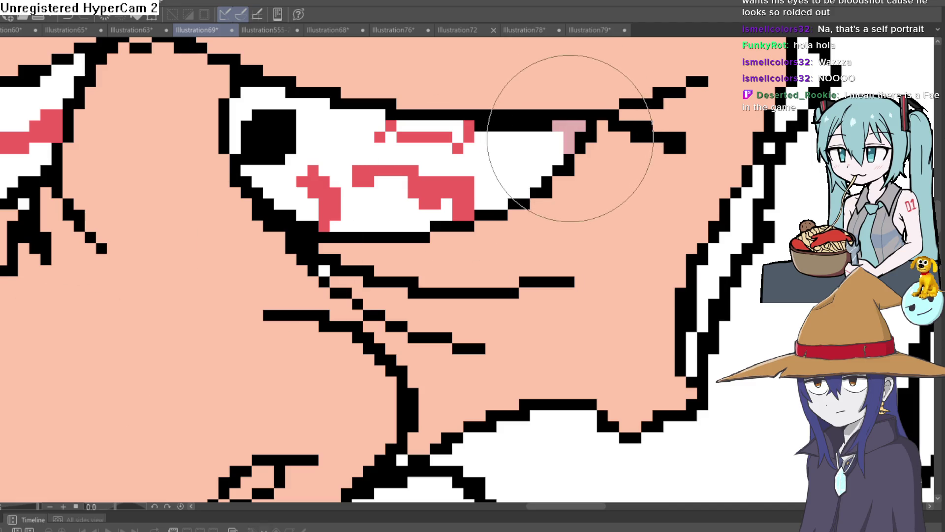
scroll(244, 109, "up", 3)
scroll(234, 147, "up", 2)
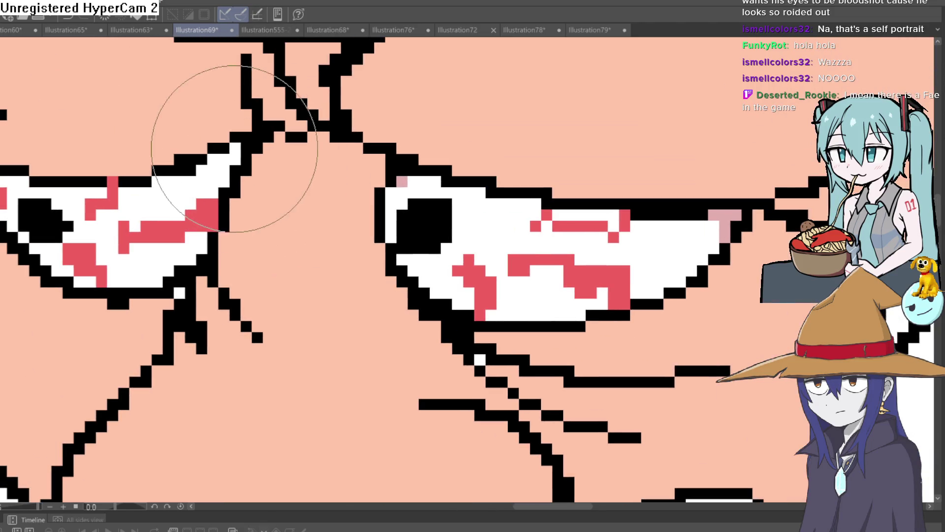
left_click_drag(219, 158, 237, 149)
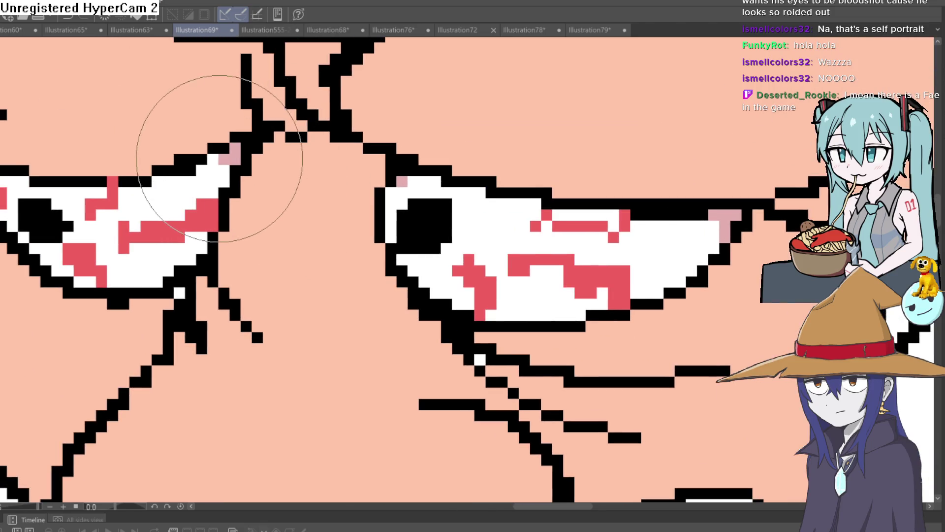
scroll(371, 201, "down", 5)
scroll(380, 186, "up", 5)
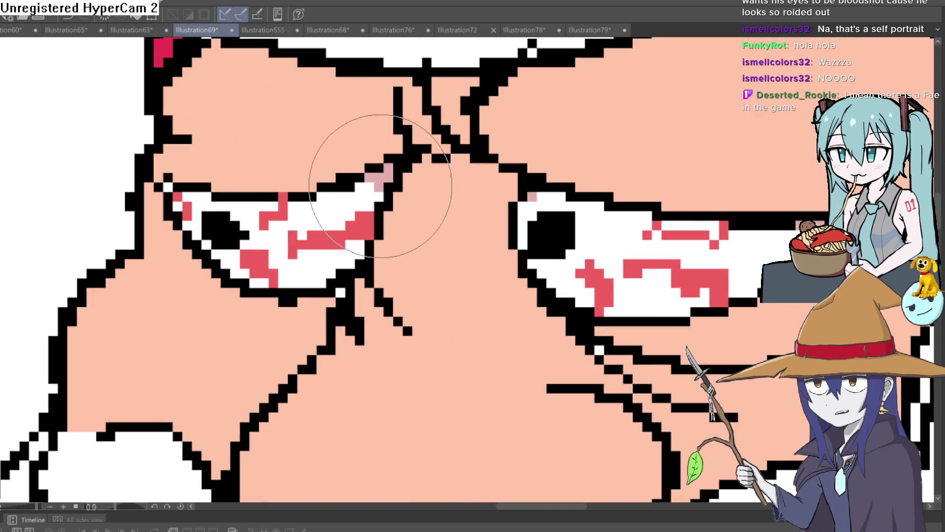
scroll(384, 187, "down", 3)
scroll(491, 205, "down", 2)
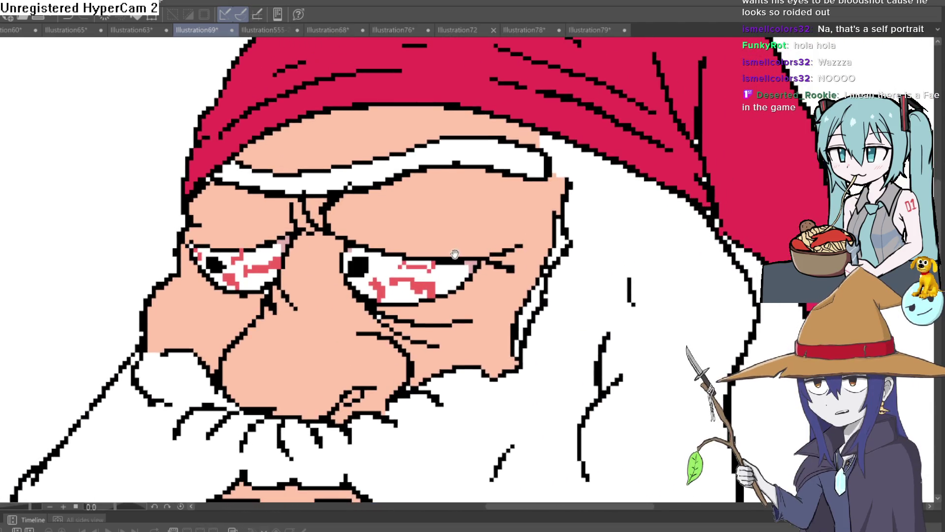
left_click_drag(462, 260, 418, 281)
scroll(418, 282, "down", 1)
scroll(418, 281, "down", 2)
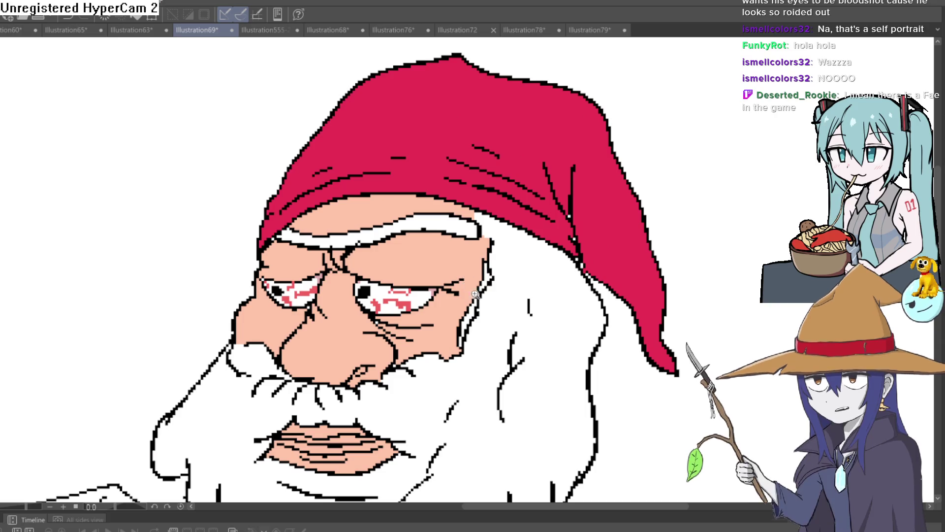
scroll(482, 164, "up", 2)
scroll(482, 165, "down", 2)
scroll(481, 160, "down", 1)
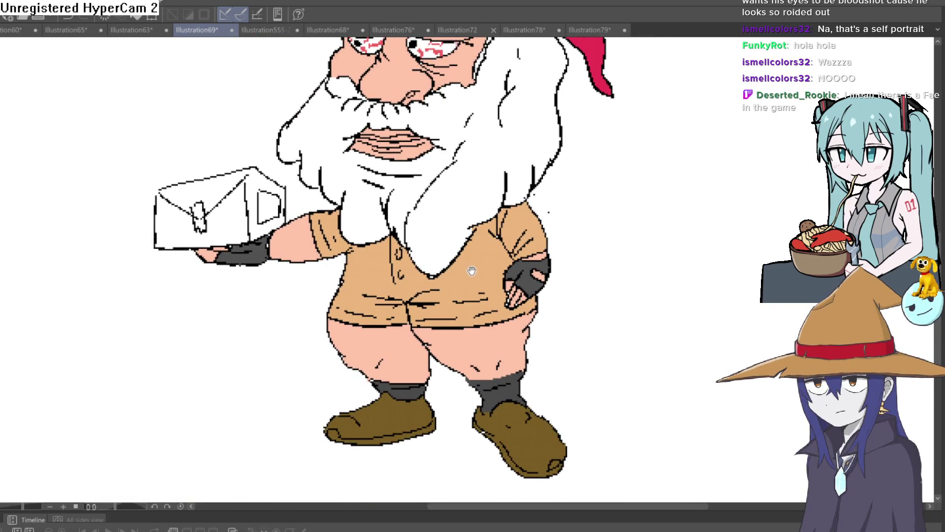
scroll(473, 267, "up", 1)
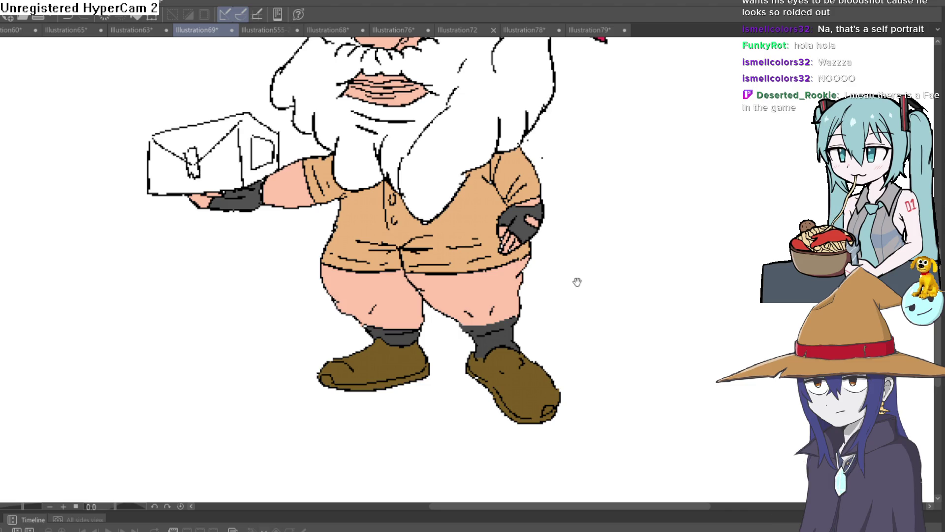
Zoom out from the gnome and switch to the Illustration79 schoolgirl drawing.
scroll(577, 281, "down", 5)
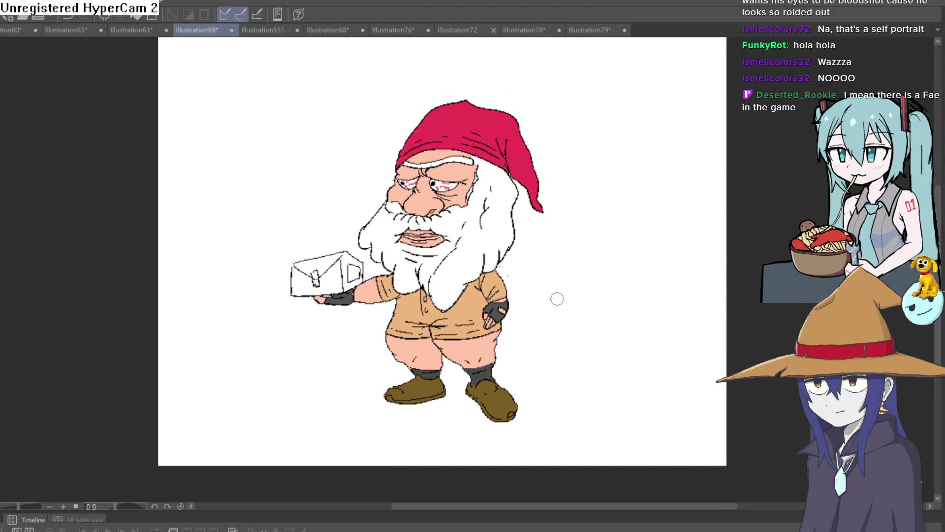
left_click(593, 30)
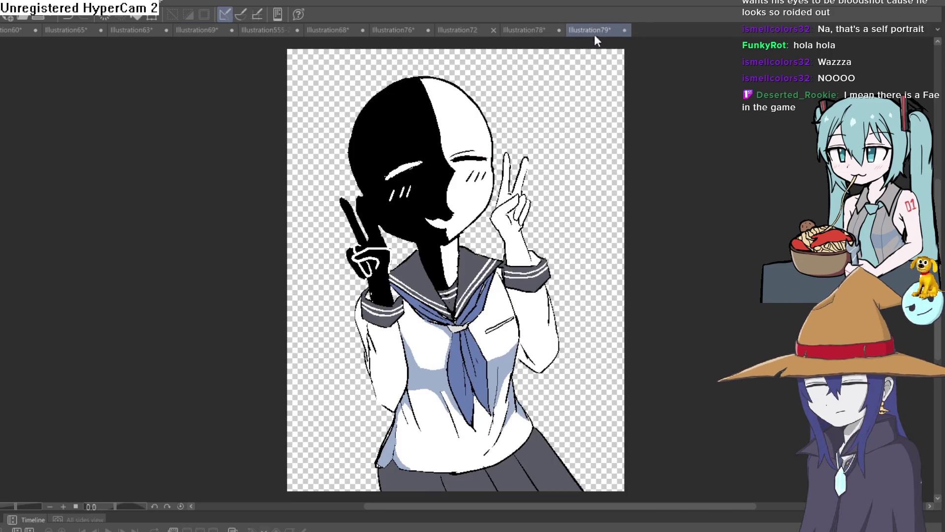
Switch through the open documents to the Illustration555-2-2 elf drawing and centre the face.
left_click(524, 30)
left_click(457, 30)
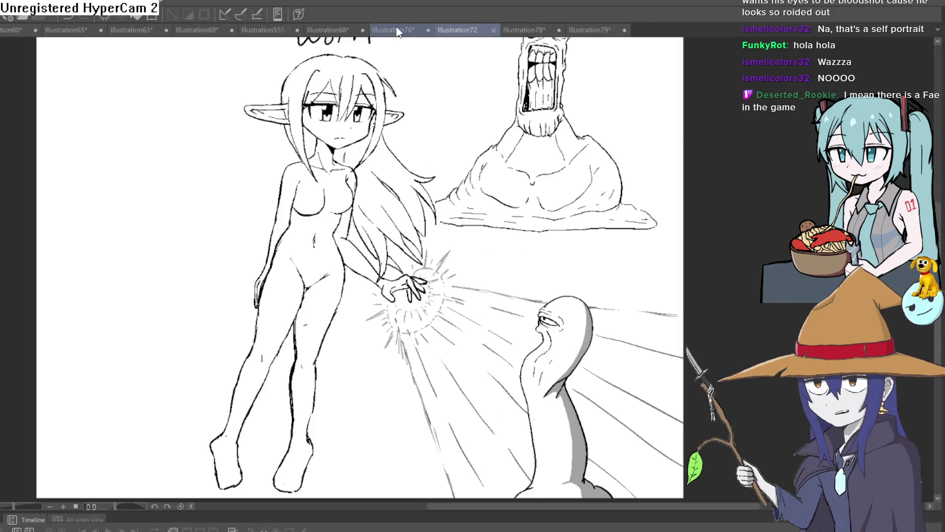
left_click(393, 30)
left_click(328, 30)
left_click(274, 27)
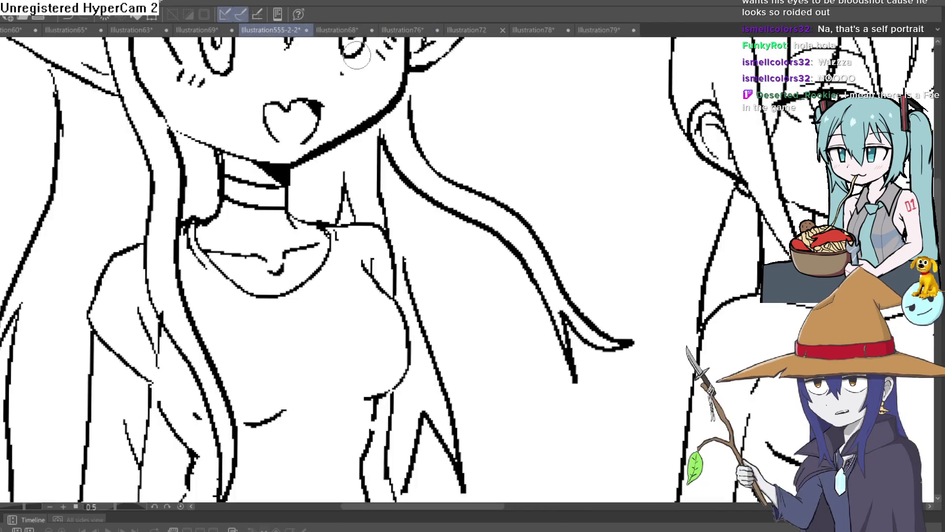
left_click_drag(245, 243, 311, 233)
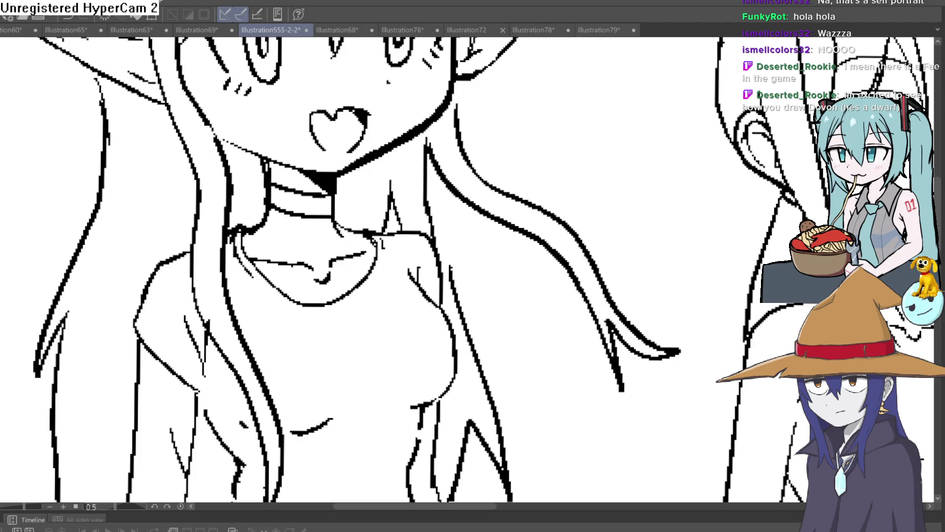
Draw the eye's ring and pupil with a larger brush, then redraw a symbol in the iris.
scroll(332, 179, "down", 2)
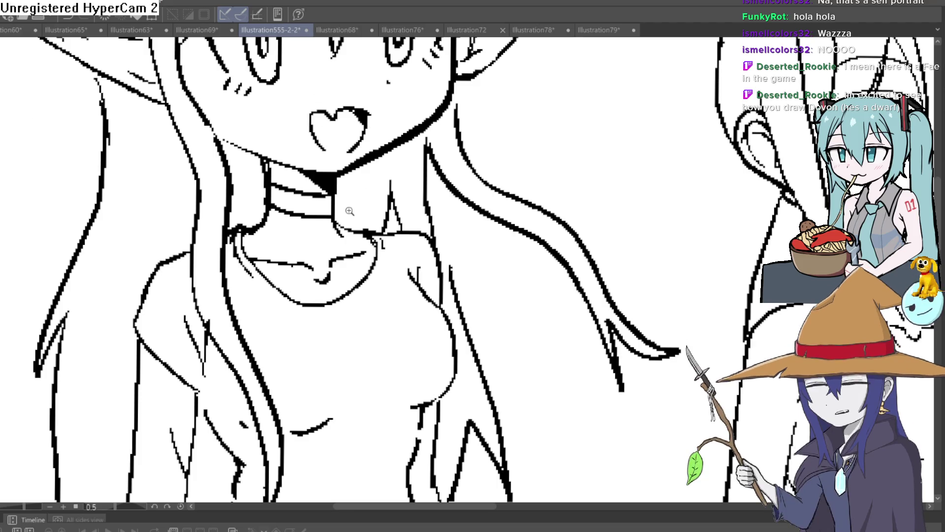
scroll(331, 179, "up", 5)
mouse_move(302, 207)
left_mouse_down()
mouse_move(316, 138)
mouse_move(309, 192)
left_mouse_up()
key("bracketright")
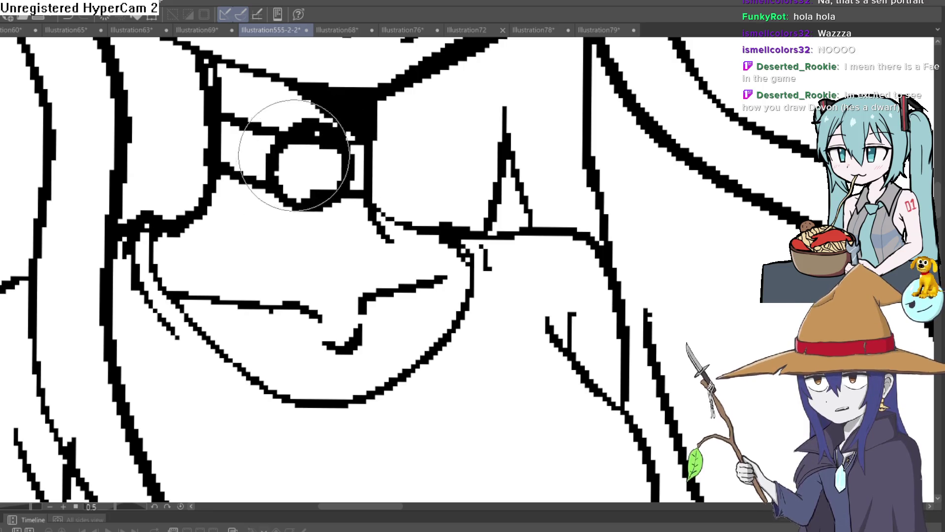
key("bracketright")
key("bracketright")
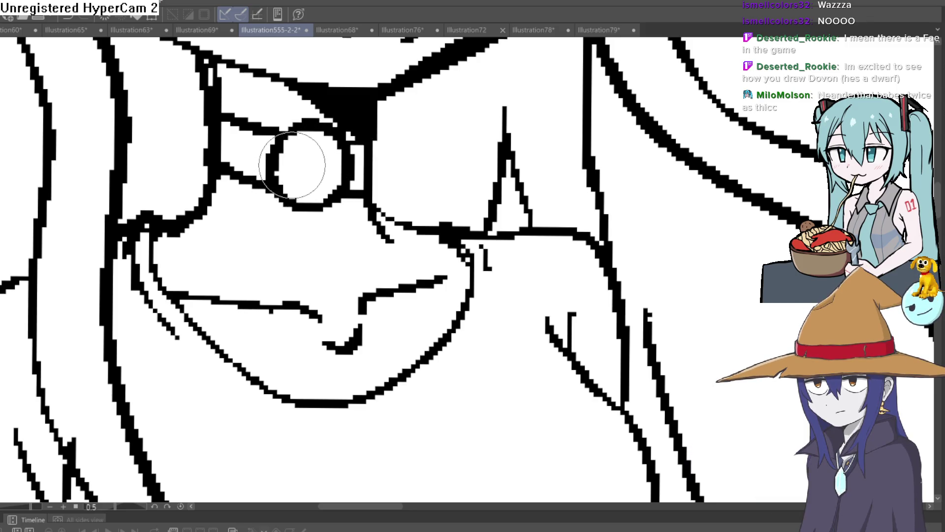
left_click_drag(295, 154, 332, 159)
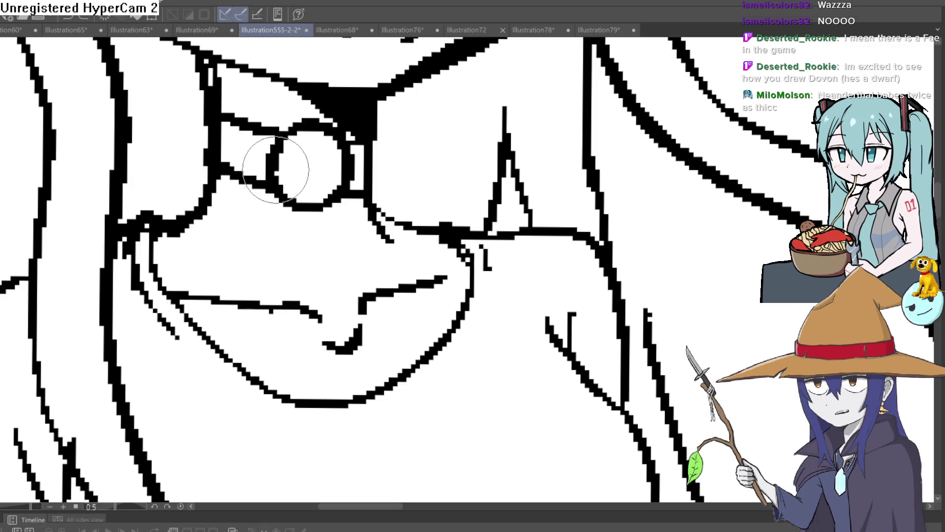
left_click_drag(312, 148, 343, 176)
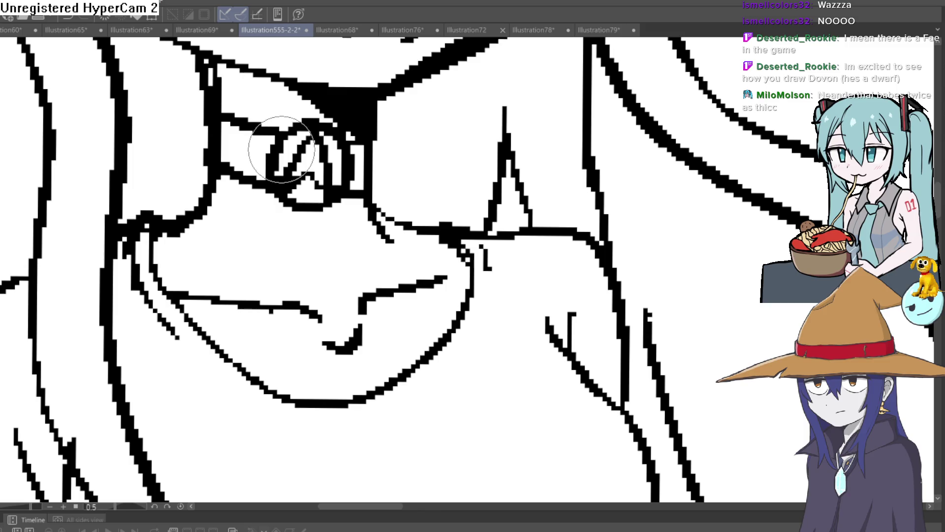
mouse_move(281, 150)
left_mouse_down()
mouse_move(327, 148)
mouse_move(340, 118)
mouse_move(310, 148)
mouse_move(311, 166)
left_mouse_up()
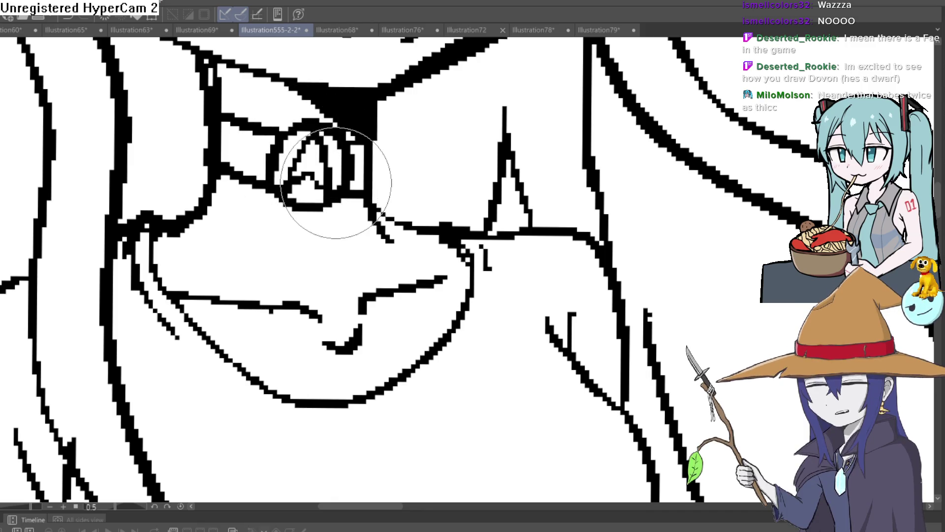
Clean up the stroke beside the eye, then redraw the eye symbol and inner markings.
scroll(325, 198, "down", 3)
scroll(345, 231, "up", 3)
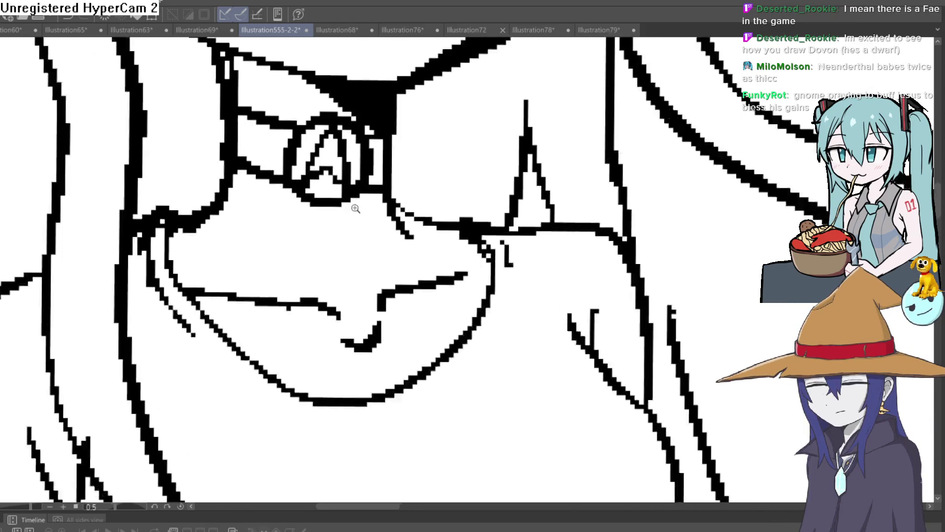
scroll(370, 269, "up", 1)
scroll(370, 269, "down", 3)
scroll(381, 254, "up", 2)
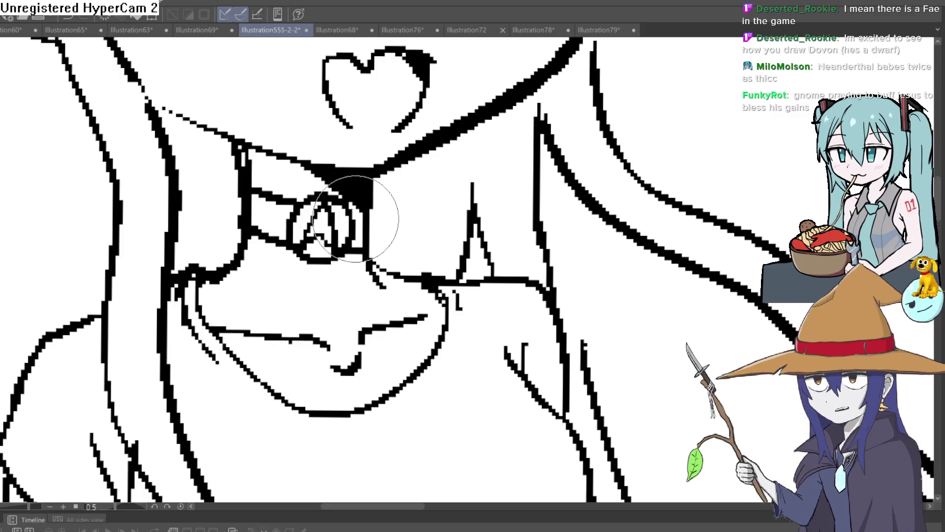
left_click_drag(256, 231, 285, 241)
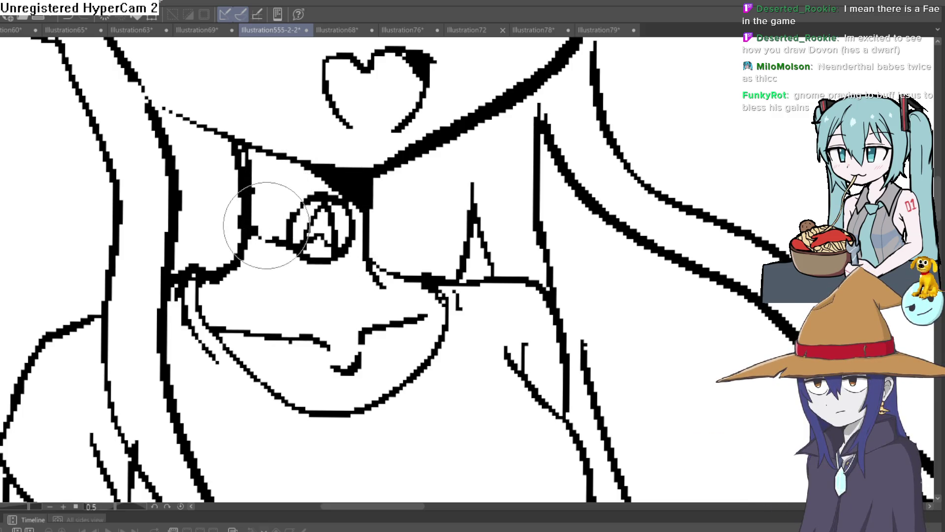
left_click(344, 224)
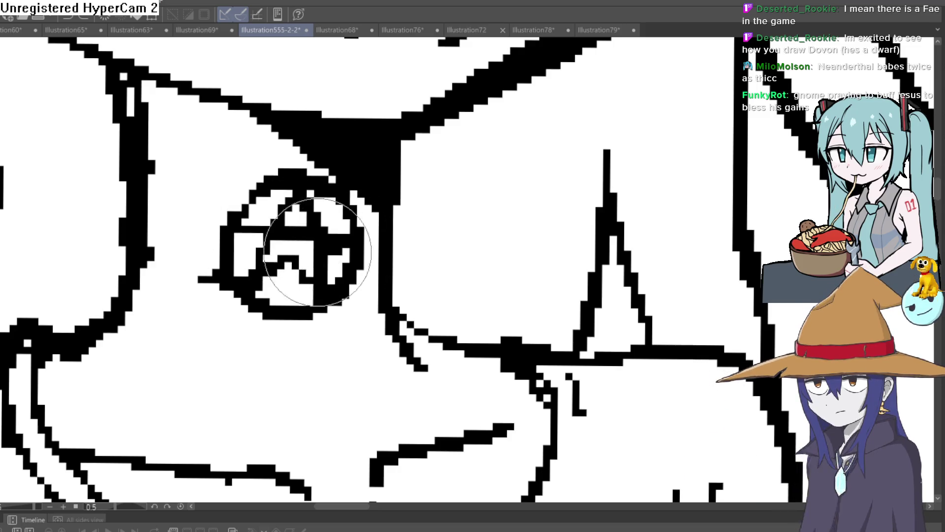
left_click_drag(351, 240, 372, 204)
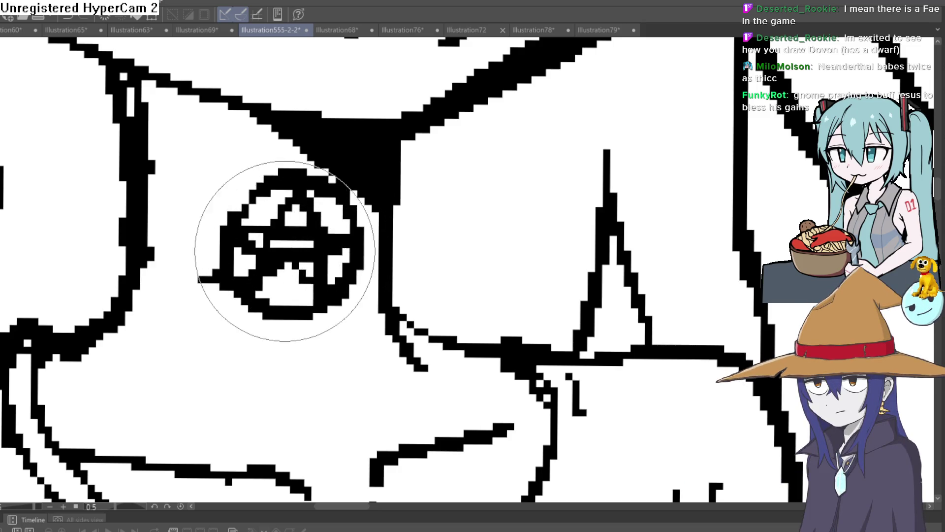
mouse_move(284, 251)
left_mouse_down()
mouse_move(302, 226)
mouse_move(259, 247)
mouse_move(291, 232)
mouse_move(310, 248)
mouse_move(273, 190)
mouse_move(264, 200)
mouse_move(305, 205)
mouse_move(322, 272)
mouse_move(280, 205)
mouse_move(303, 206)
mouse_move(289, 190)
mouse_move(337, 338)
left_mouse_up()
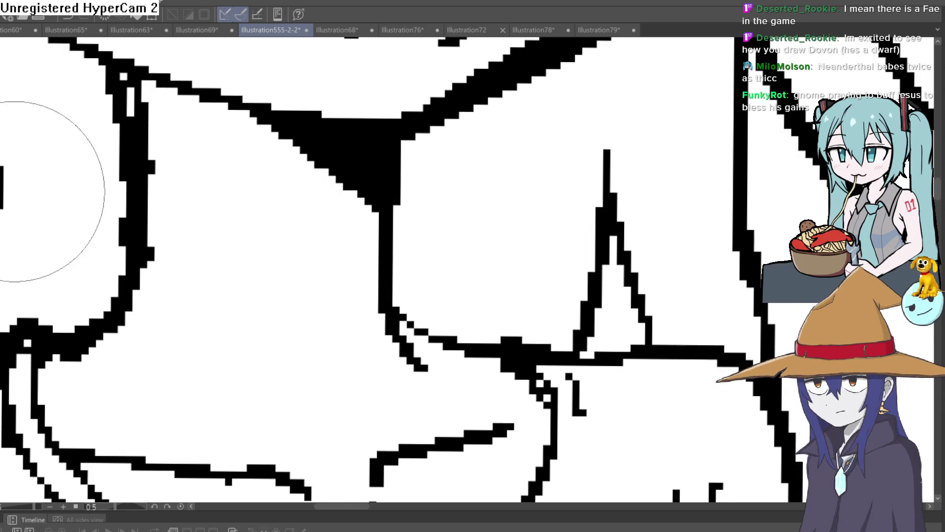
Draw a small star stroke with a smaller brush, then undo the last two strokes.
key("p")
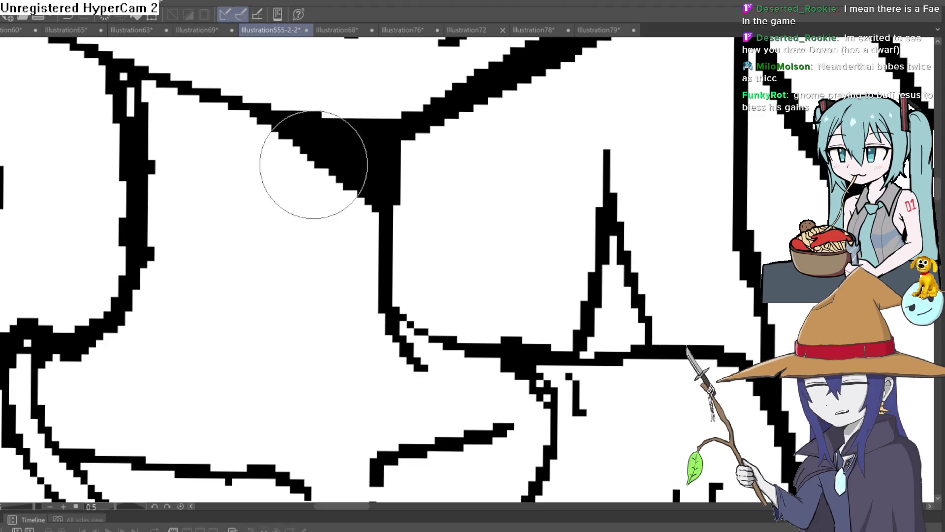
scroll(314, 164, "up", 2)
mouse_move(221, 284)
left_mouse_down()
mouse_move(259, 222)
mouse_move(348, 316)
mouse_move(211, 232)
mouse_move(349, 238)
mouse_move(210, 344)
mouse_move(253, 296)
mouse_move(289, 201)
mouse_move(318, 277)
mouse_move(355, 332)
mouse_move(362, 213)
mouse_move(206, 212)
left_mouse_up()
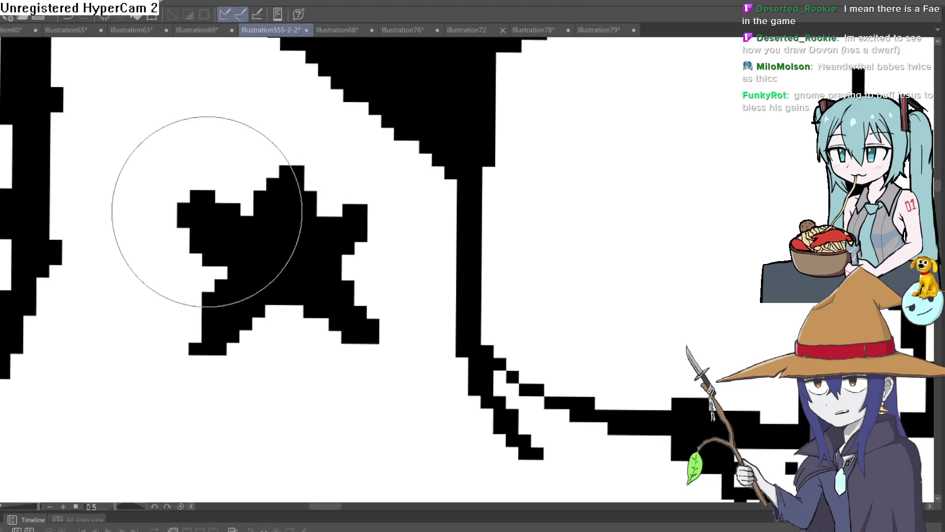
key("ctrl+z")
key("ctrl+z")
key("ctrl+z")
key("ctrl+z")
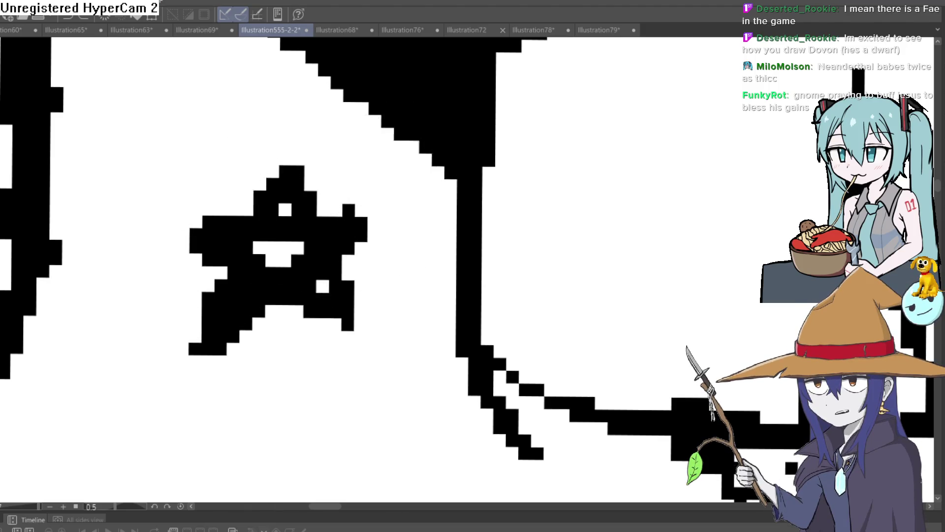
key("ctrl+z")
mouse_move(316, 232)
left_mouse_down()
mouse_move(302, 226)
mouse_move(305, 212)
left_mouse_up()
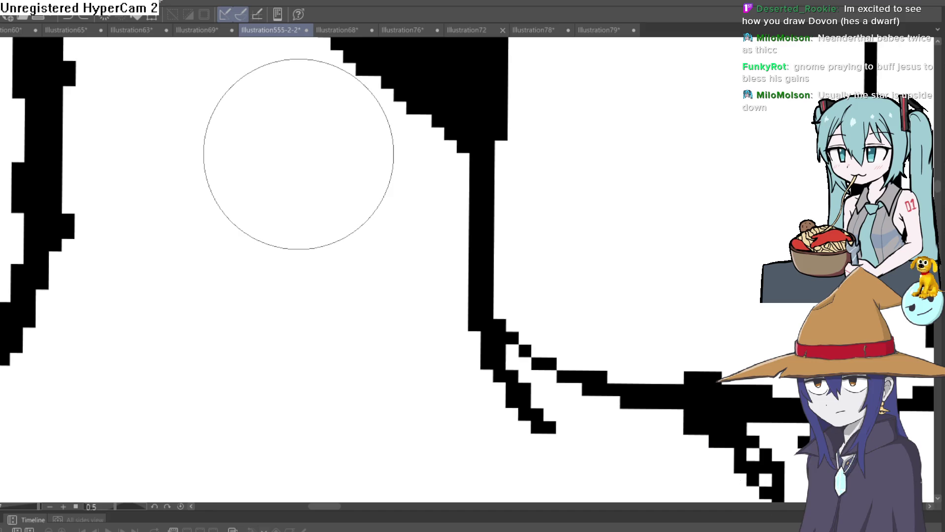
Draw an inverted V and crossbar, undo them, then redraw the V leaving one diagonal stroke.
mouse_move(233, 246)
left_mouse_down()
mouse_move(381, 276)
mouse_move(217, 184)
mouse_move(375, 145)
mouse_move(399, 251)
left_mouse_up()
key("ctrl+z")
key("ctrl+z")
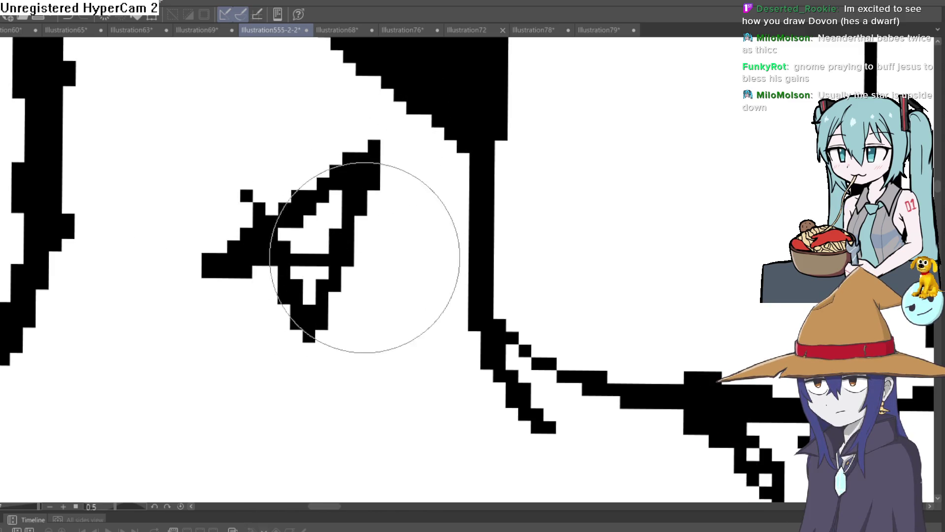
key("ctrl+z")
key("ctrl+z")
left_click_drag(246, 169, 348, 170)
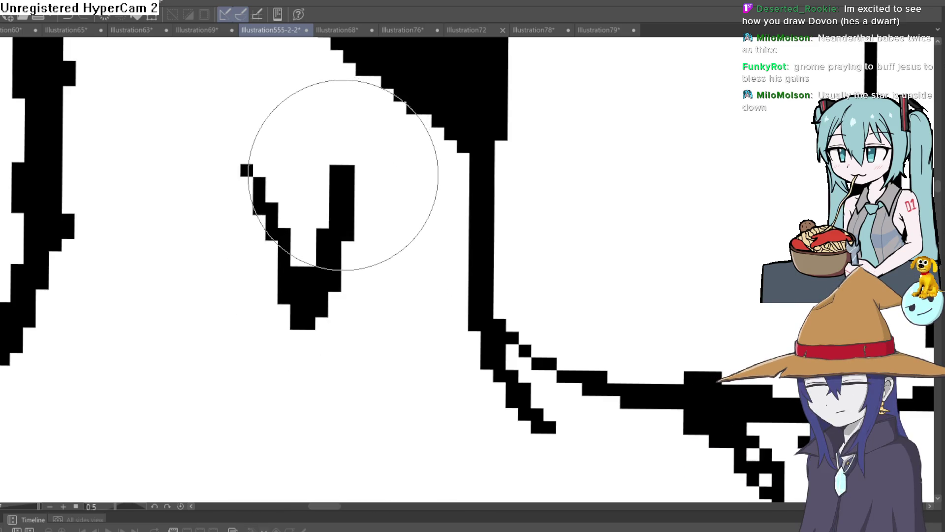
key("ctrl+z")
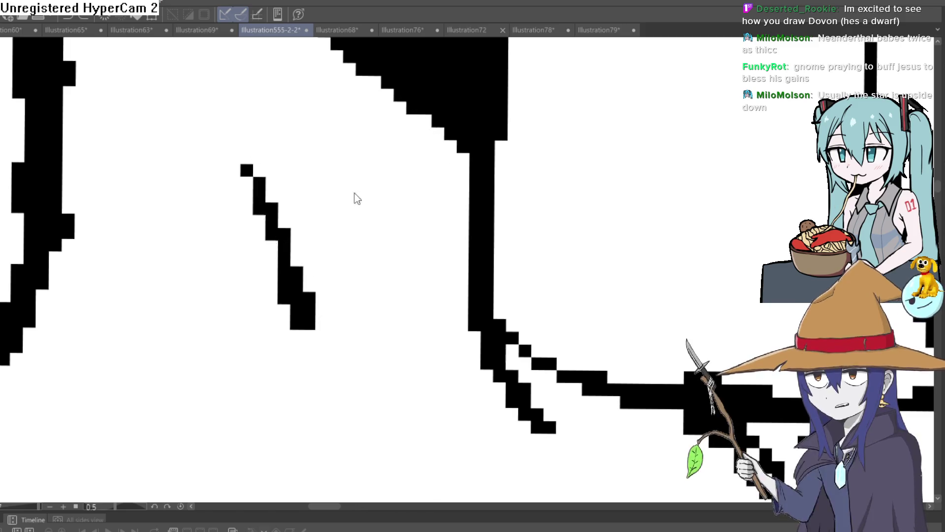
Zoom out, undo the star attempt, and fetch the circled pentagram image via the Construct window.
scroll(323, 277, "down", 3)
scroll(215, 362, "down", 2)
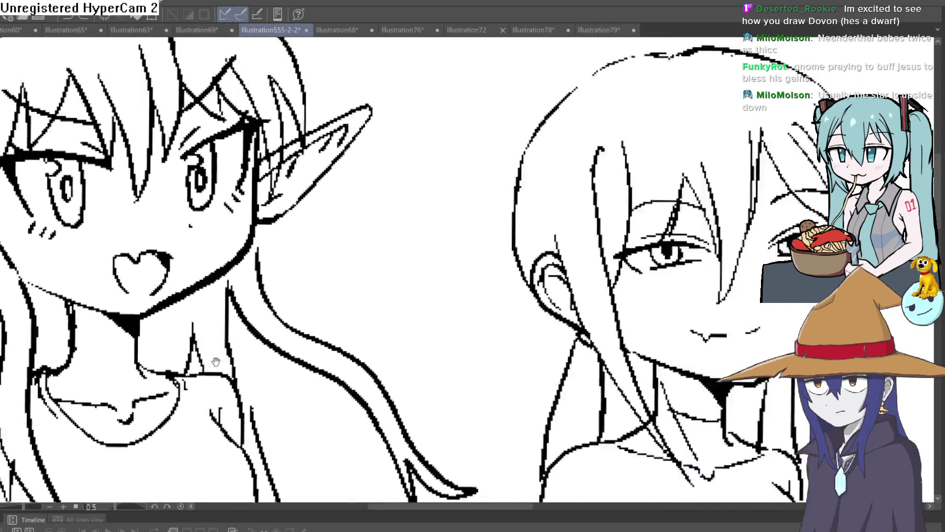
scroll(216, 361, "down", 3)
scroll(374, 209, "up", 2)
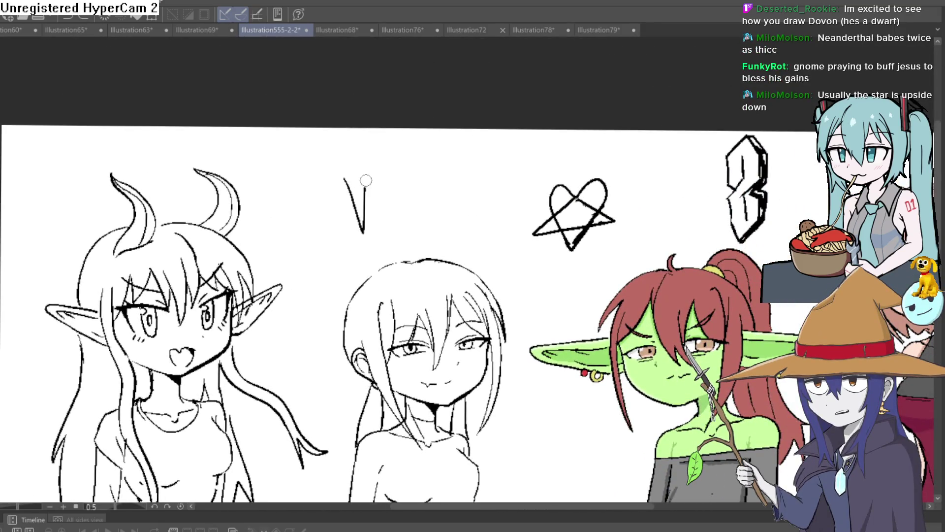
left_click_drag(366, 180, 368, 189)
key("ctrl+z")
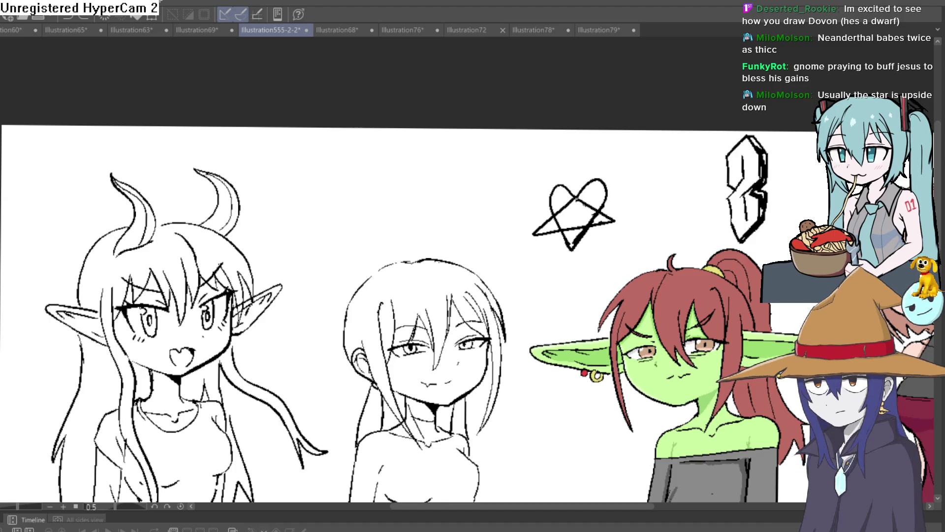
key("alt+Tab")
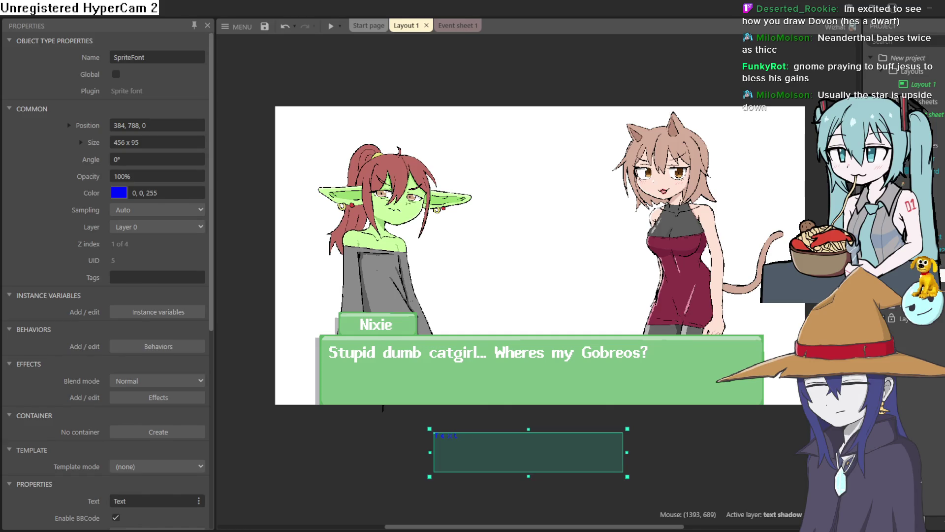
key("alt+Tab")
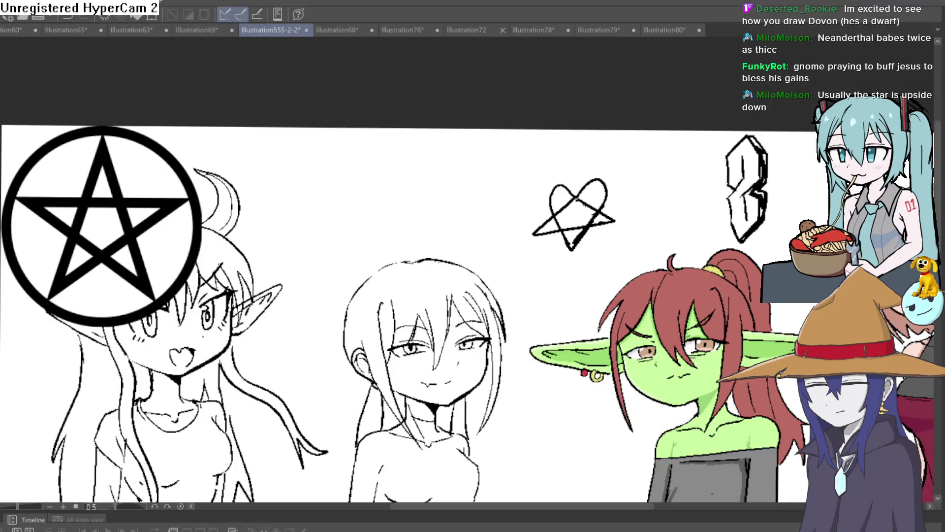
Lasso the pentagram, scale it down to about a third, and move it up above the middle figure.
key("ctrl+a")
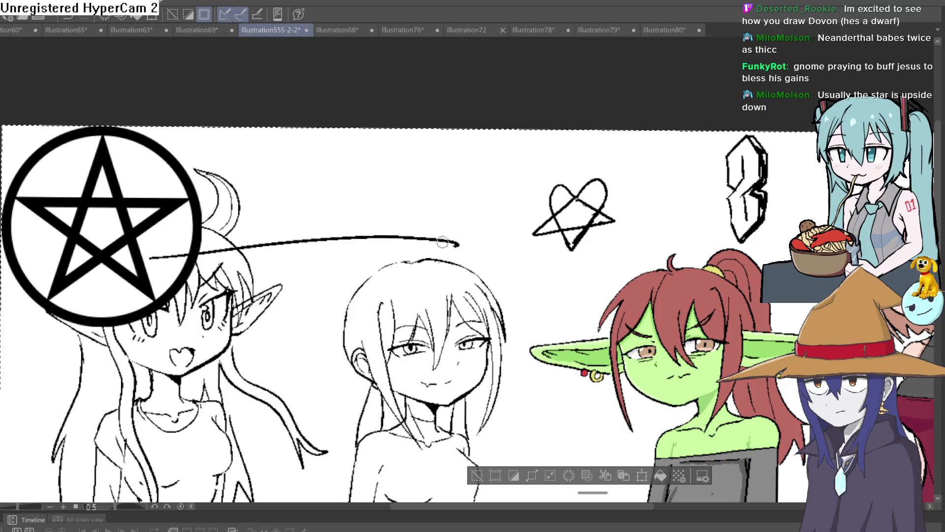
key("ctrl+t")
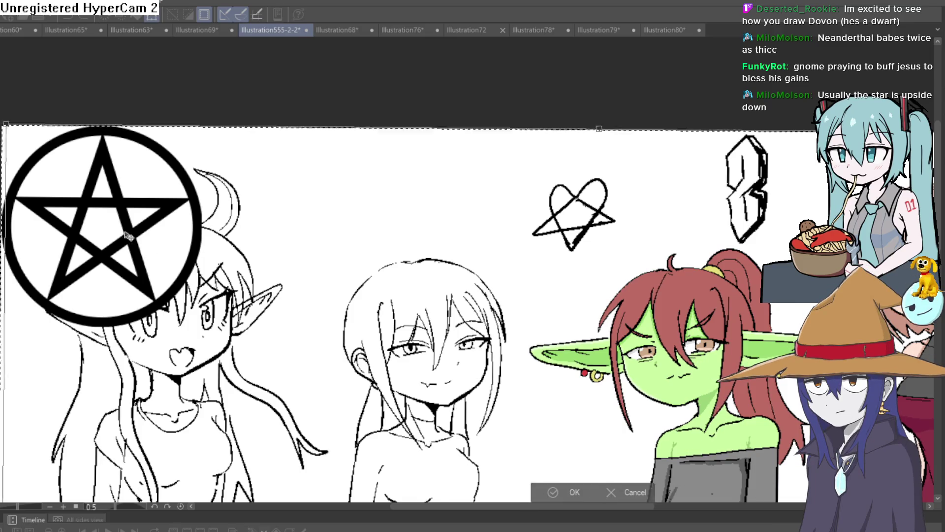
mouse_move(170, 240)
left_mouse_down()
mouse_move(333, 245)
mouse_move(490, 221)
left_mouse_up()
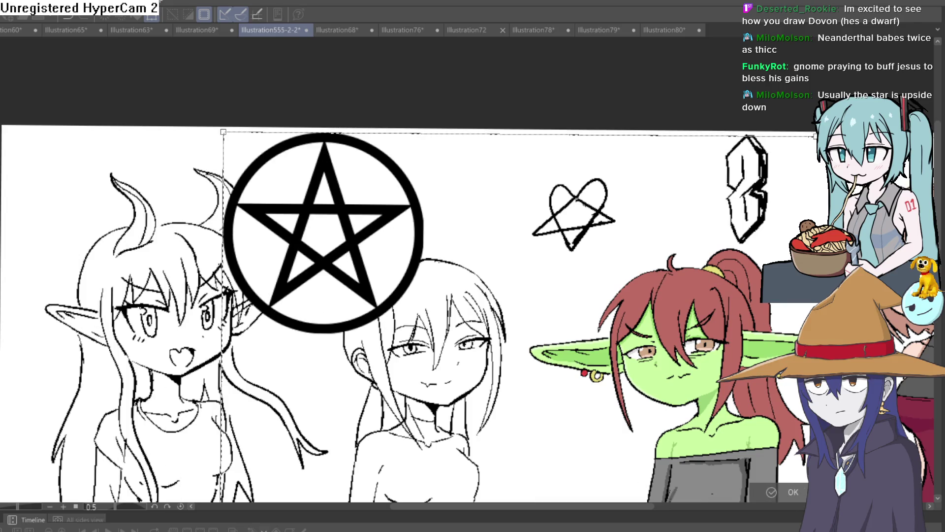
key("Escape")
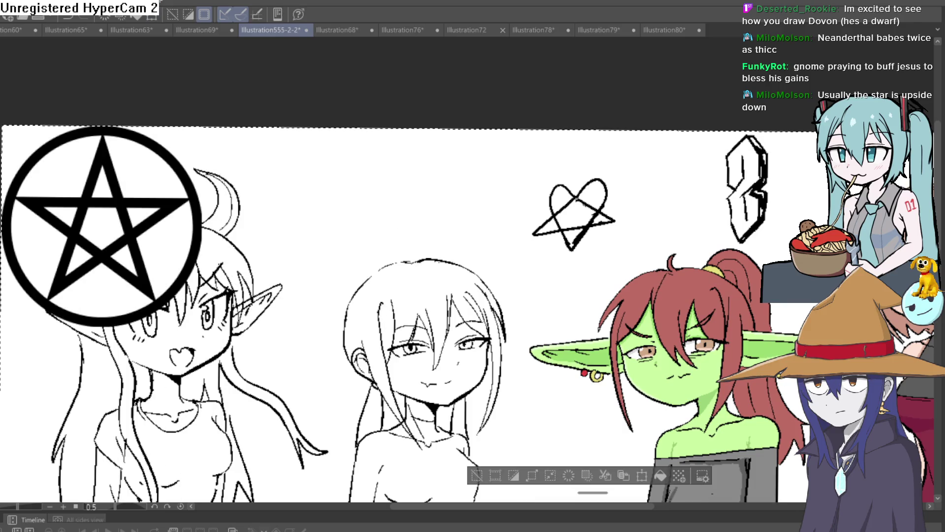
mouse_move(195, 121)
left_mouse_down()
mouse_move(101, 357)
mouse_move(126, 358)
left_mouse_up()
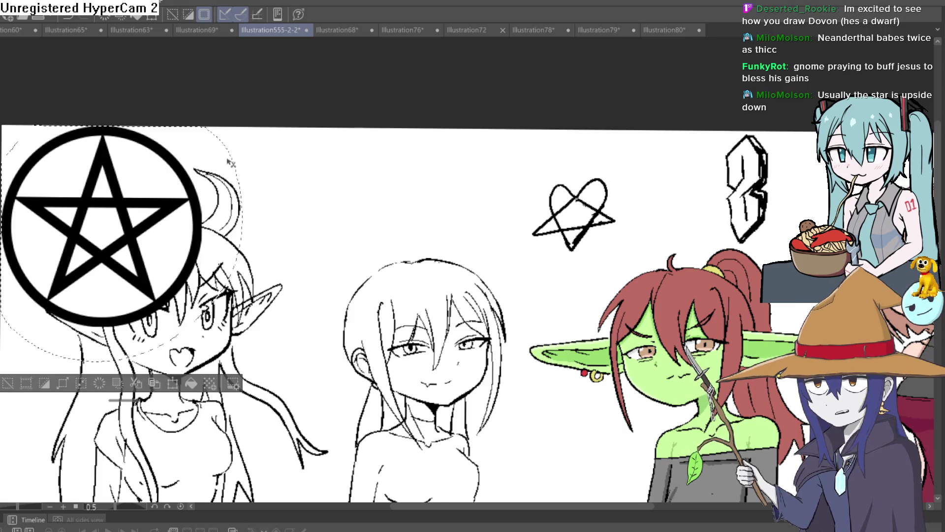
key("ctrl+t")
mouse_move(243, 127)
left_mouse_down()
mouse_move(59, 336)
mouse_move(367, 206)
left_mouse_up()
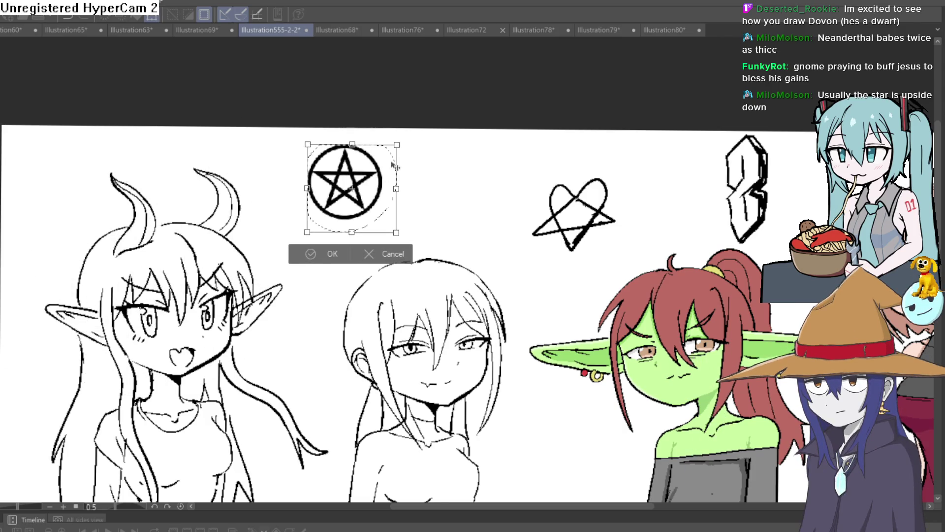
mouse_move(397, 144)
left_mouse_down()
mouse_move(347, 188)
mouse_move(354, 180)
left_mouse_up()
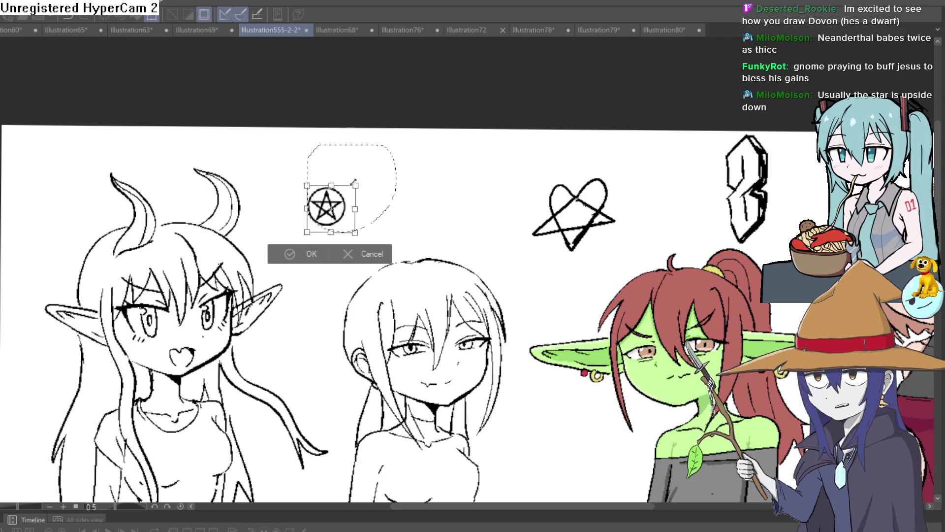
left_click(307, 254)
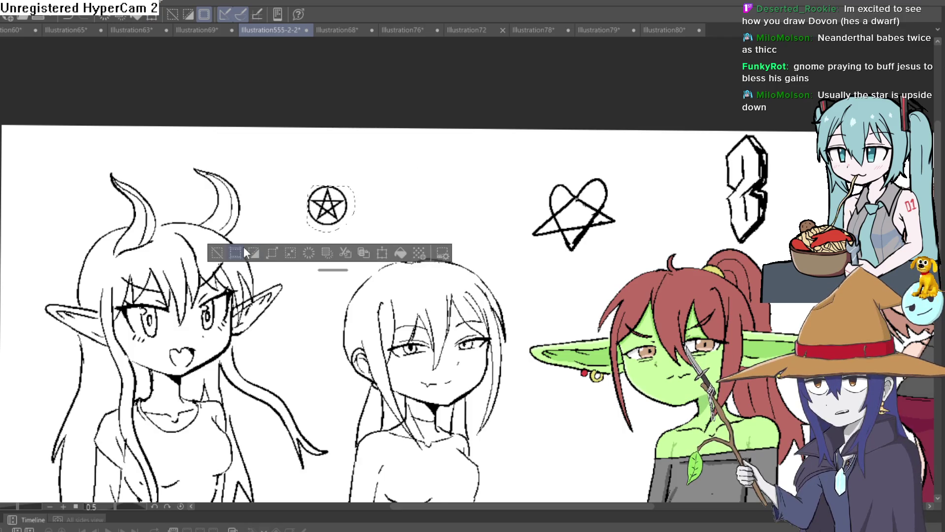
Rotate the pentagram until it is upside down, confirm, and clear the selection.
key("ctrl+t")
mouse_move(318, 242)
left_mouse_down()
mouse_move(301, 247)
mouse_move(333, 252)
left_mouse_up()
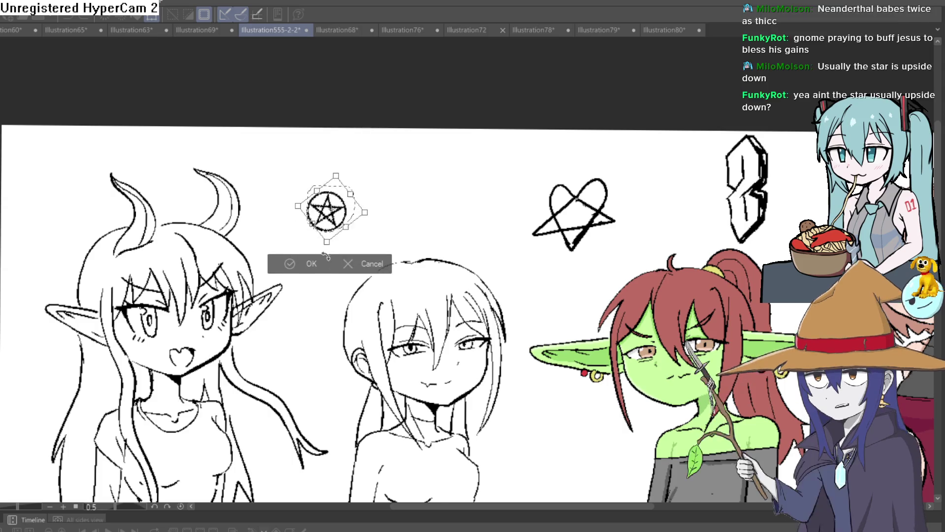
left_click_drag(333, 252, 345, 250)
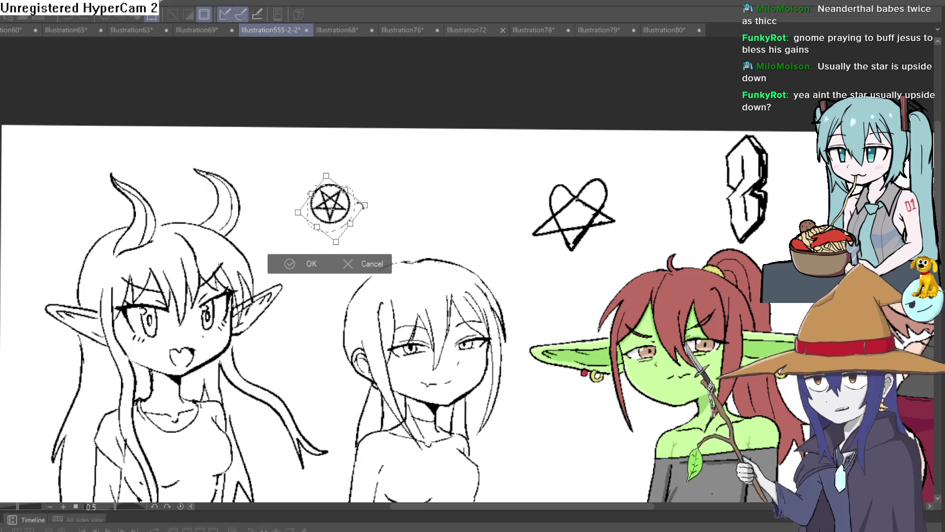
left_click(305, 269)
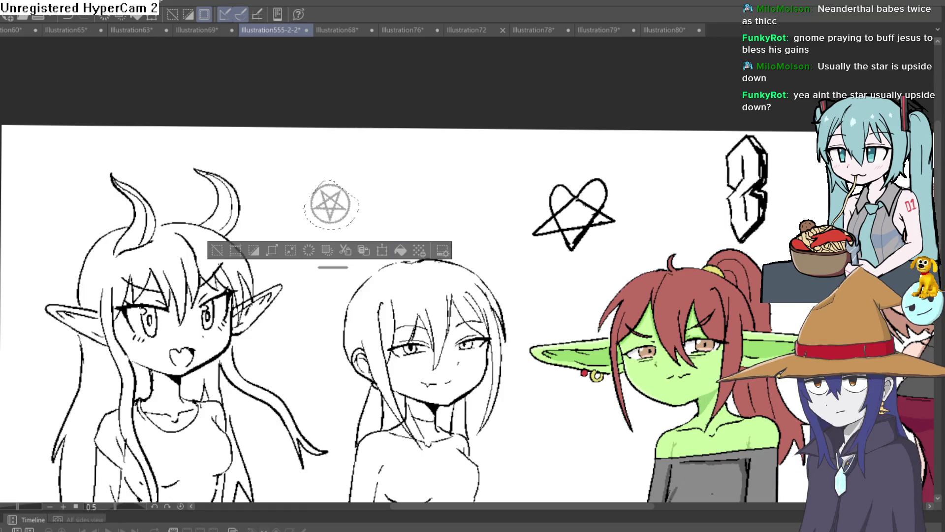
left_click(219, 251)
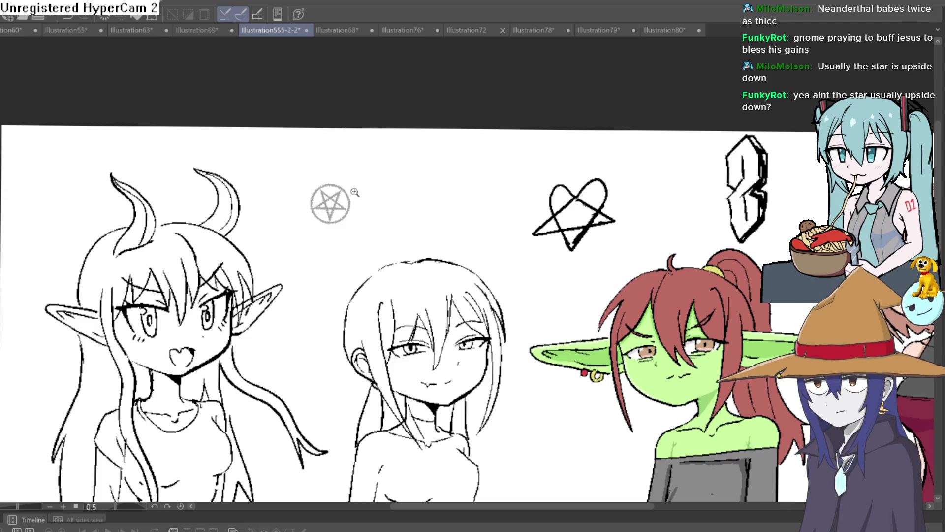
Retrace the pentagram's star lines and grey circle in black, thickening them.
scroll(327, 210, "up", 5)
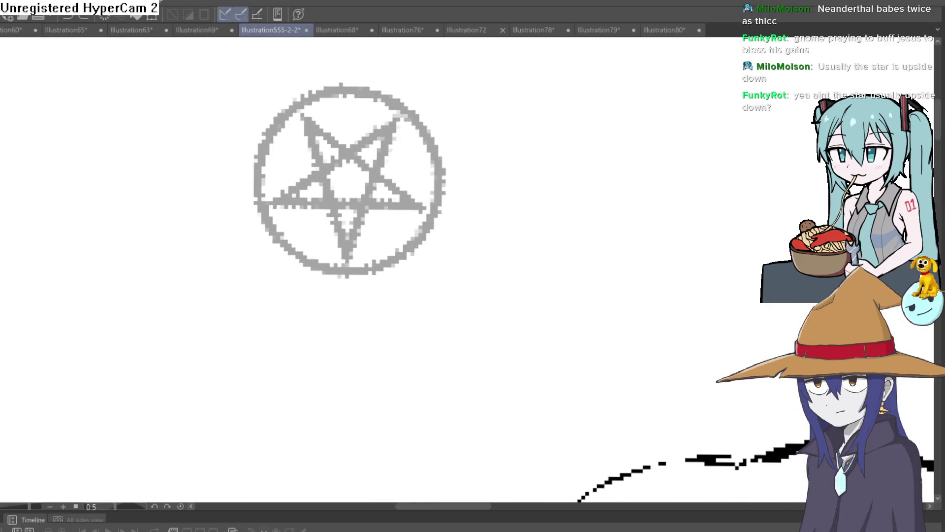
left_click_drag(351, 249, 394, 123)
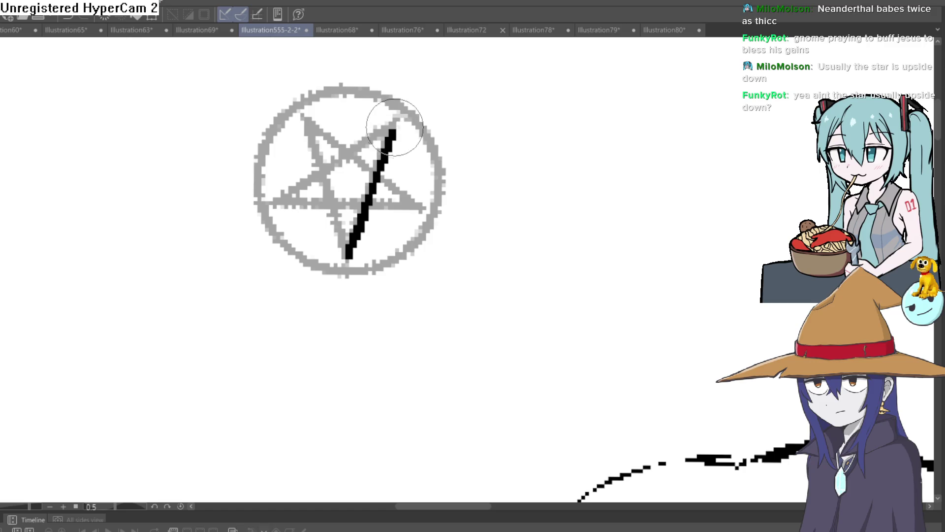
key("ctrl+z")
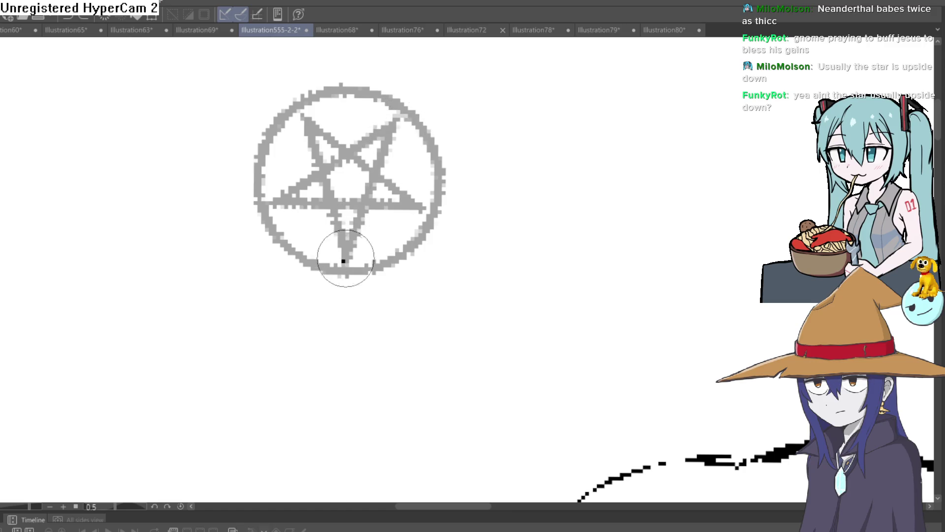
mouse_move(343, 261)
left_mouse_down()
mouse_move(274, 209)
mouse_move(422, 202)
mouse_move(307, 120)
mouse_move(343, 238)
left_mouse_up()
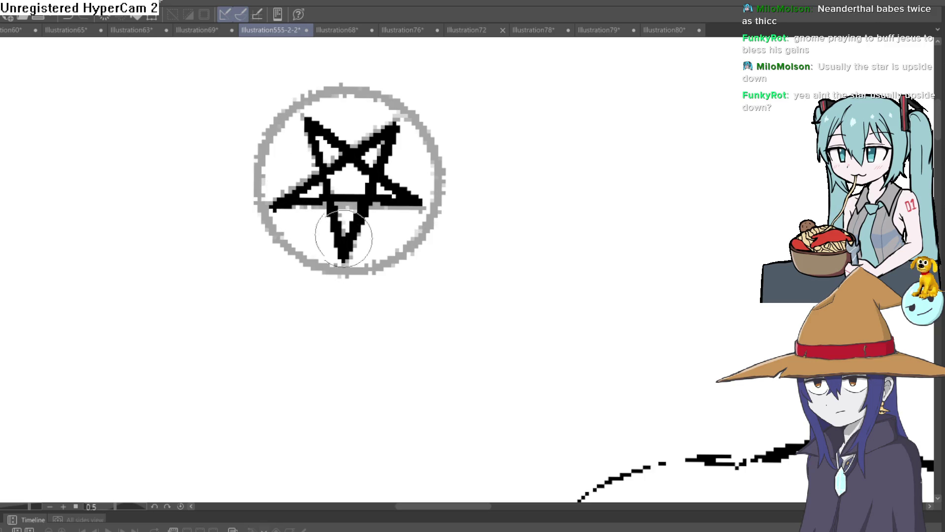
mouse_move(377, 98)
left_mouse_down()
mouse_move(285, 99)
mouse_move(263, 212)
mouse_move(338, 264)
mouse_move(423, 216)
mouse_move(420, 127)
mouse_move(369, 84)
mouse_move(270, 123)
mouse_move(289, 246)
mouse_move(421, 221)
mouse_move(422, 106)
left_mouse_up()
mouse_move(422, 195)
left_mouse_down()
mouse_move(345, 147)
mouse_move(337, 230)
mouse_move(392, 129)
mouse_move(296, 195)
mouse_move(391, 200)
left_mouse_up()
Fill the lower arm's white notch, repaint the upper-right arm, and extend the crossbar and lower bar.
scroll(345, 147, "up", 2)
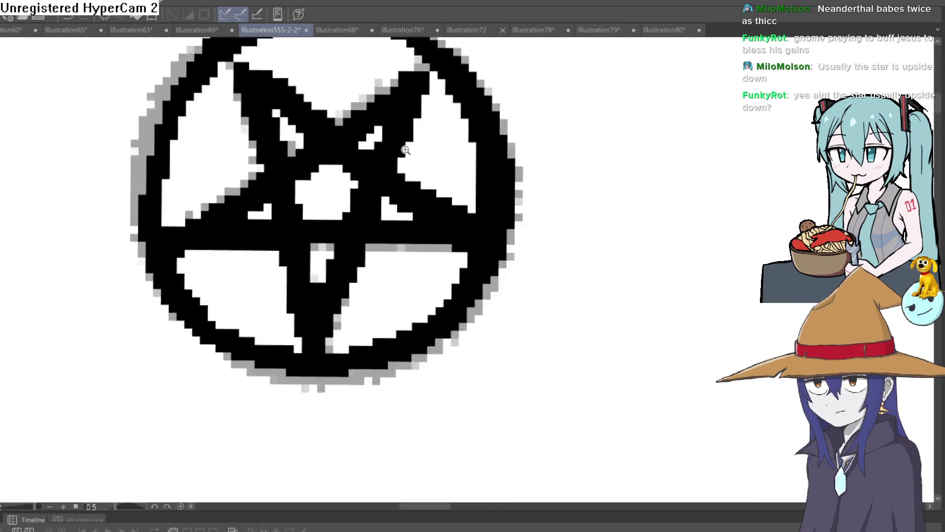
scroll(281, 239, "up", 1)
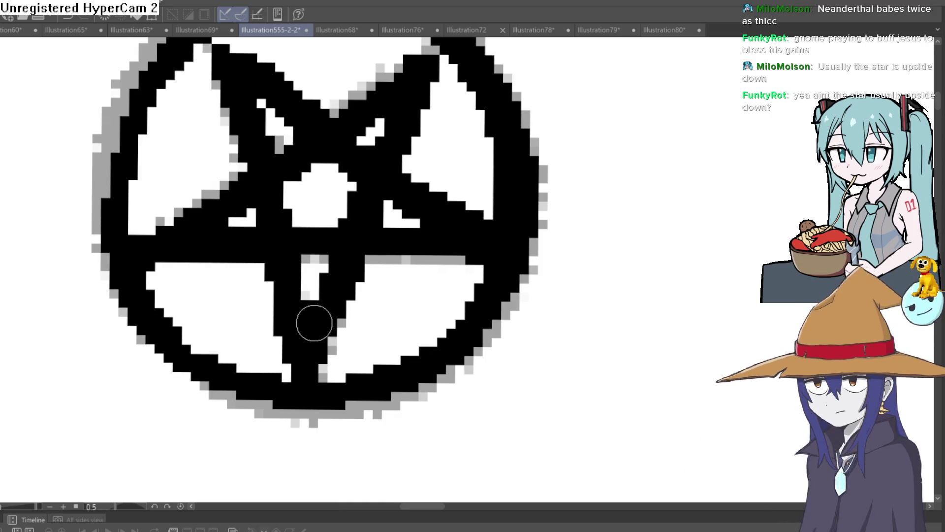
mouse_move(327, 302)
left_mouse_down()
mouse_move(330, 272)
mouse_move(368, 200)
left_mouse_up()
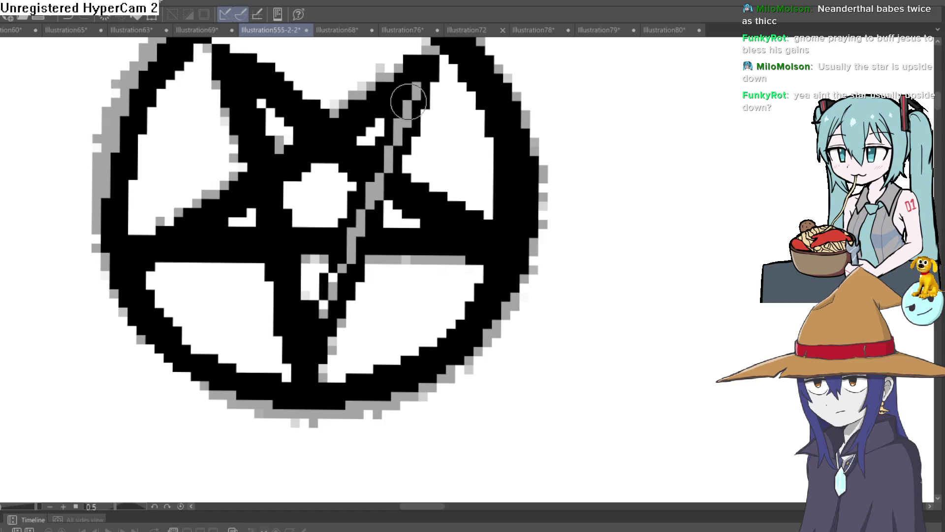
mouse_move(409, 101)
left_mouse_down()
mouse_move(351, 122)
mouse_move(169, 242)
mouse_move(353, 239)
left_mouse_up()
mouse_move(442, 234)
left_mouse_down()
mouse_move(423, 206)
mouse_move(250, 71)
mouse_move(254, 152)
mouse_move(277, 230)
left_mouse_up()
left_click_drag(288, 304, 289, 307)
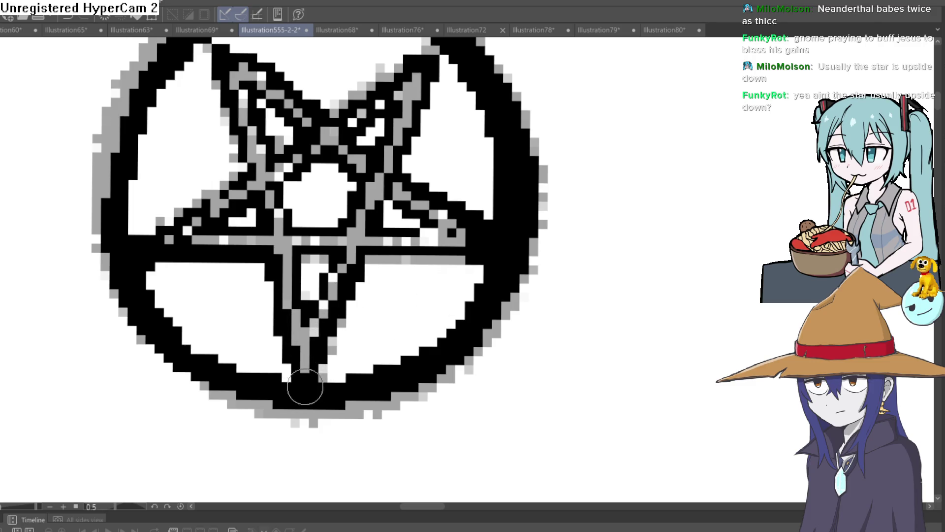
Retouch the ring's bottom-right, upper-right and lower-left edges.
mouse_move(305, 386)
left_mouse_down()
mouse_move(404, 370)
mouse_move(493, 289)
mouse_move(366, 380)
mouse_move(468, 330)
mouse_move(559, 207)
mouse_move(481, 369)
mouse_move(480, 295)
left_mouse_up()
mouse_move(469, 254)
left_mouse_down()
mouse_move(414, 177)
mouse_move(348, 134)
mouse_move(243, 128)
mouse_move(147, 177)
left_mouse_up()
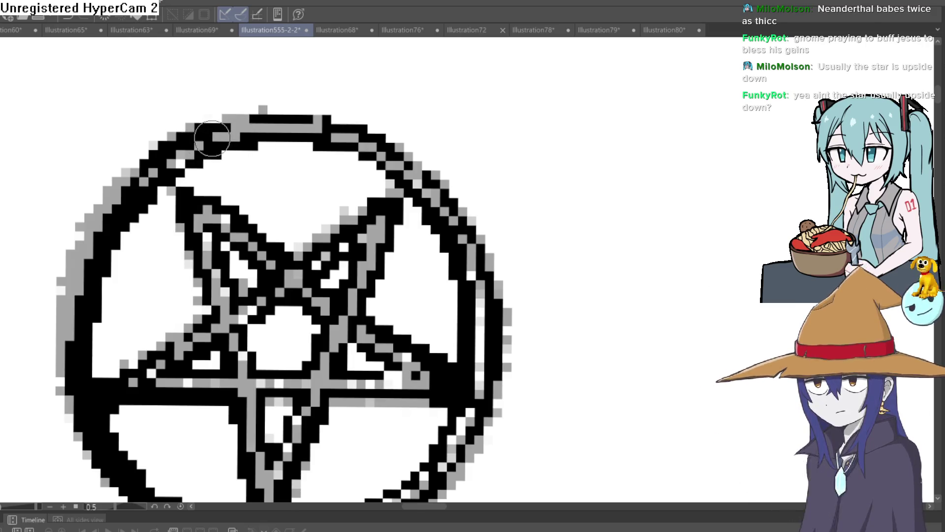
left_click_drag(192, 159, 289, 91)
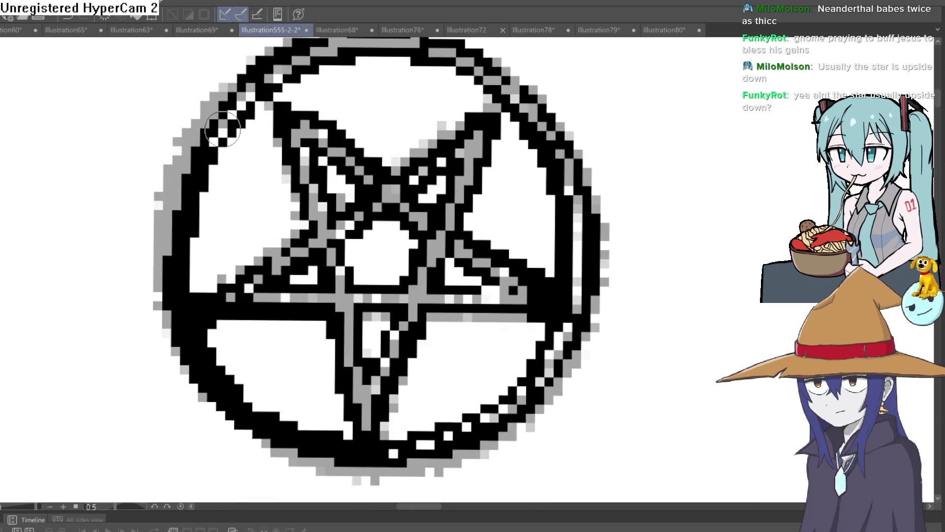
mouse_move(177, 261)
left_mouse_down()
mouse_move(183, 317)
mouse_move(234, 401)
mouse_move(295, 443)
mouse_move(386, 458)
left_mouse_up()
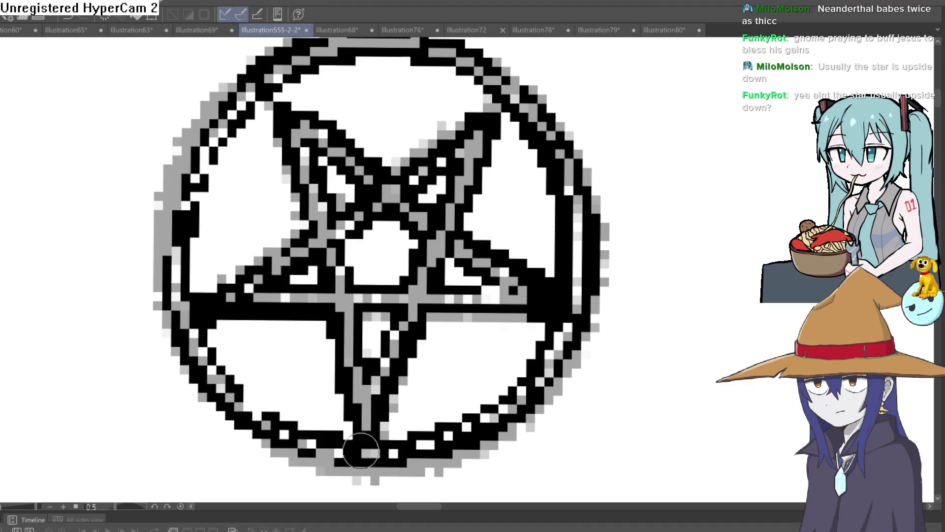
scroll(345, 449, "down", 3)
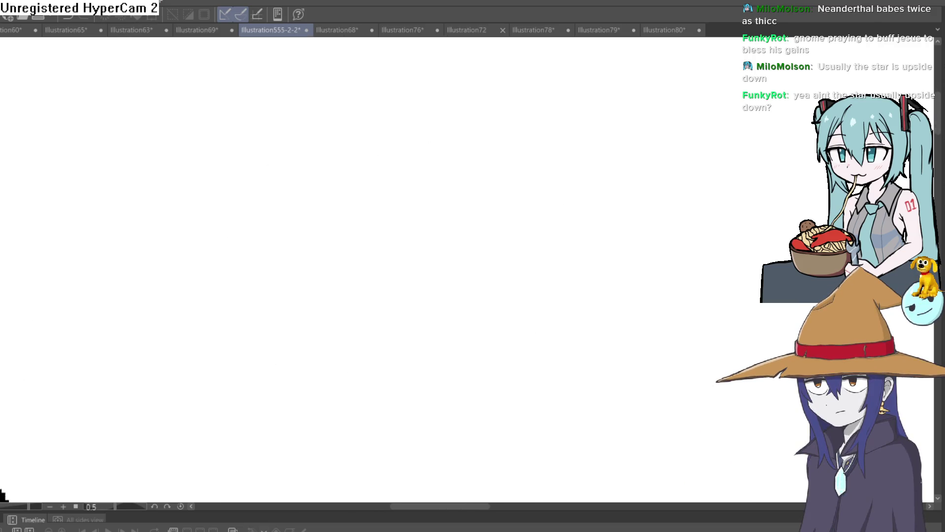
Freehand-select the pentagram and shrink it slightly.
scroll(697, 384, "down", 3)
left_click_drag(622, 317, 571, 232)
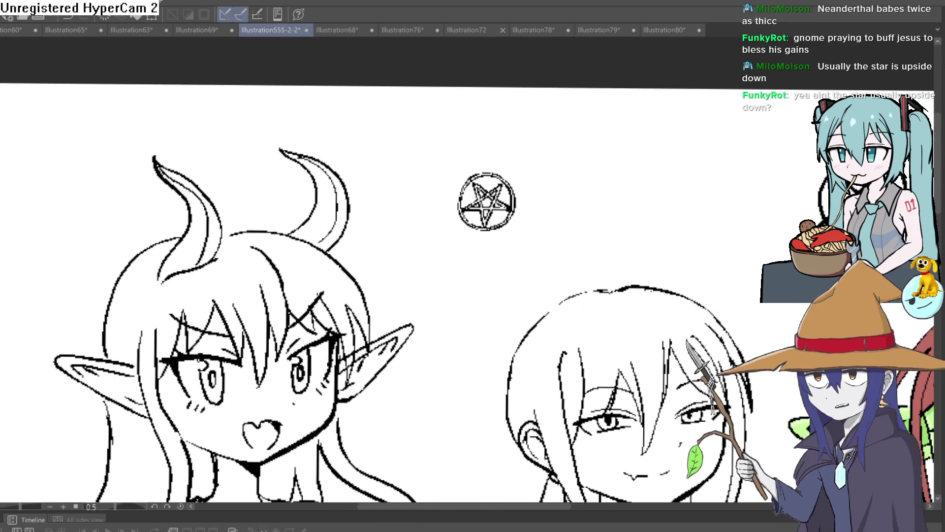
left_click_drag(517, 154, 542, 224)
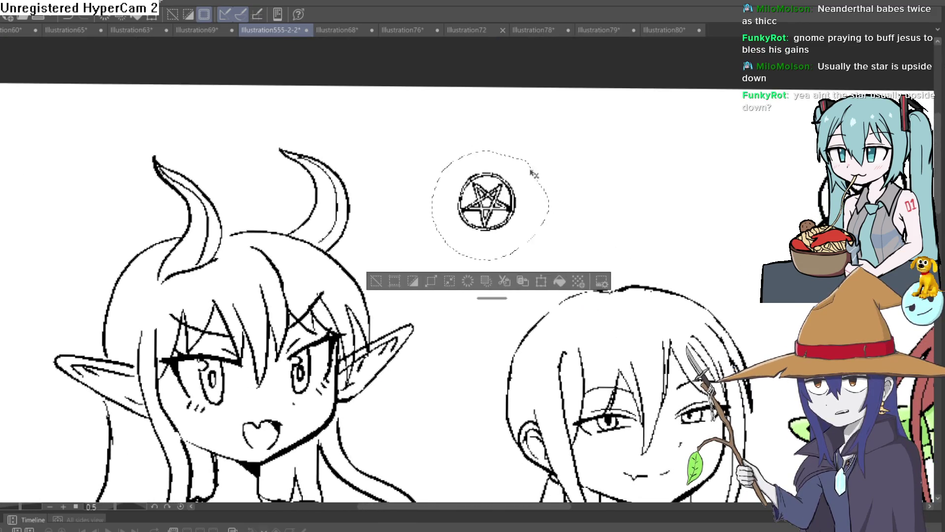
key("ctrl+t")
mouse_move(548, 150)
left_mouse_down()
mouse_move(340, 406)
mouse_move(406, 243)
mouse_move(323, 340)
mouse_move(571, 121)
left_mouse_up()
key("Return")
scroll(673, 93, "up", 2)
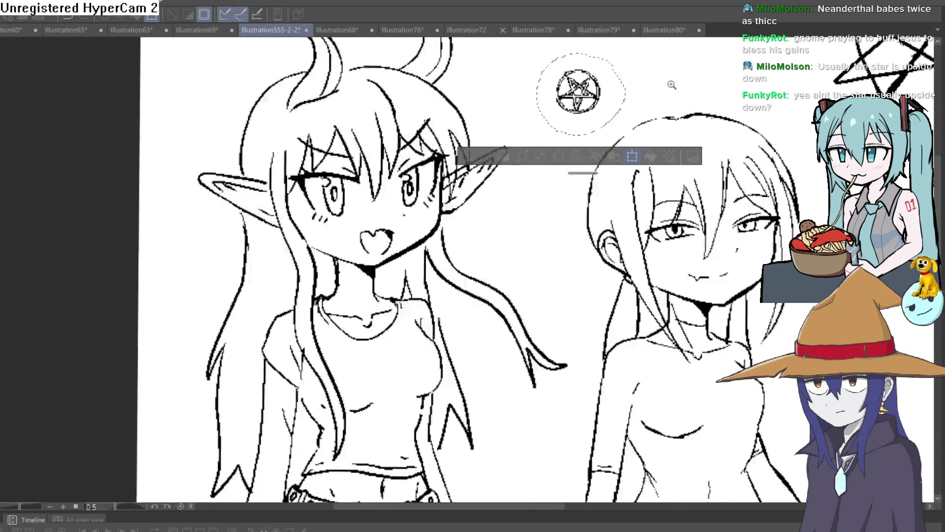
scroll(673, 93, "up", 2)
left_click_drag(673, 93, 632, 176)
Attempt another corner shrink, cancel it, and clear the selection.
key("ctrl+t")
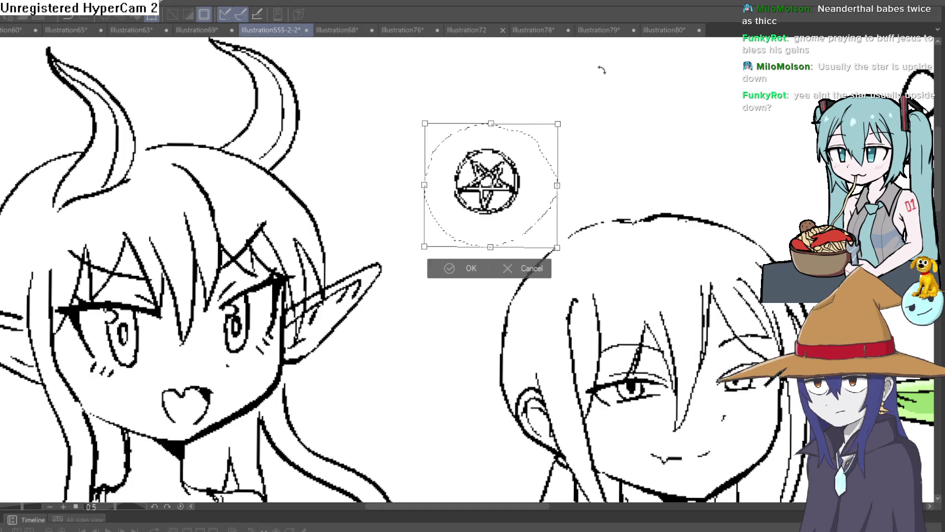
left_click_drag(557, 124, 506, 167)
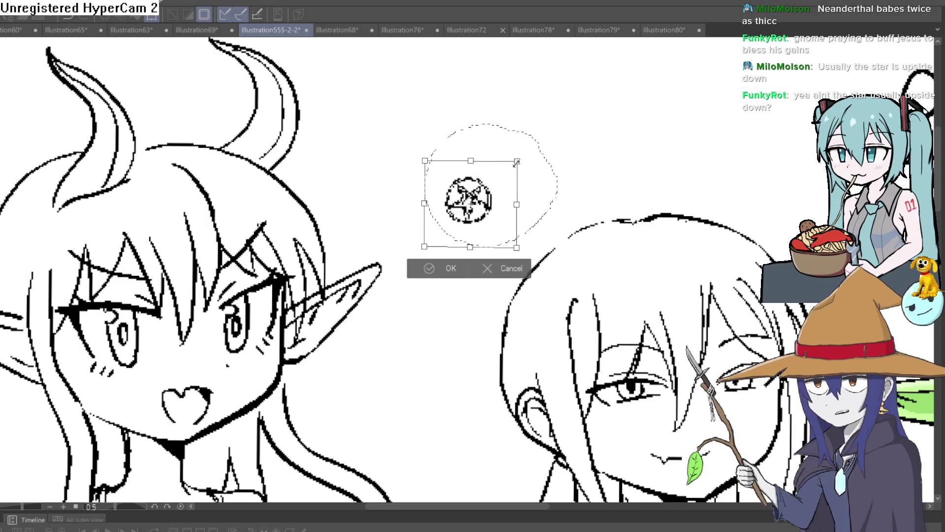
left_click(506, 268)
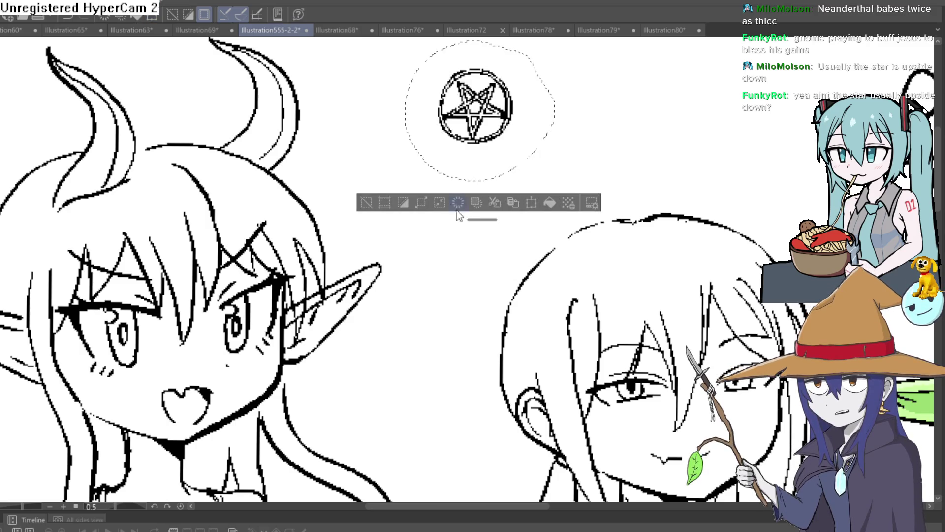
left_click(368, 204)
key("ctrl+z")
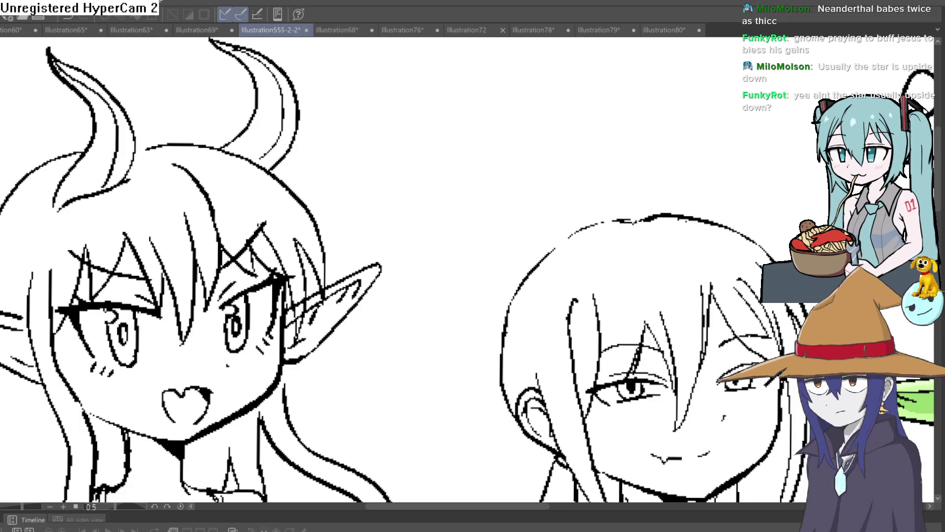
key("ctrl+y")
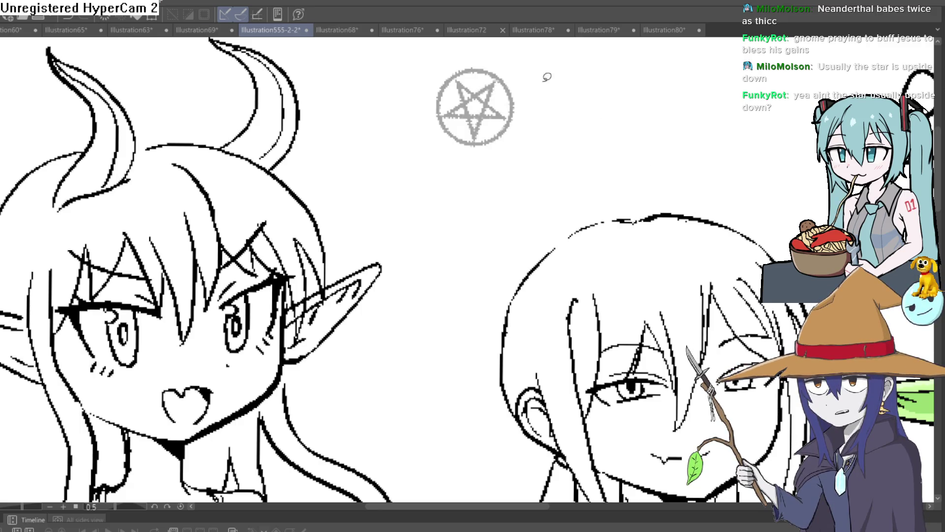
Scale the whole pentagram layer down and move it up between the two heads.
key("ctrl+t")
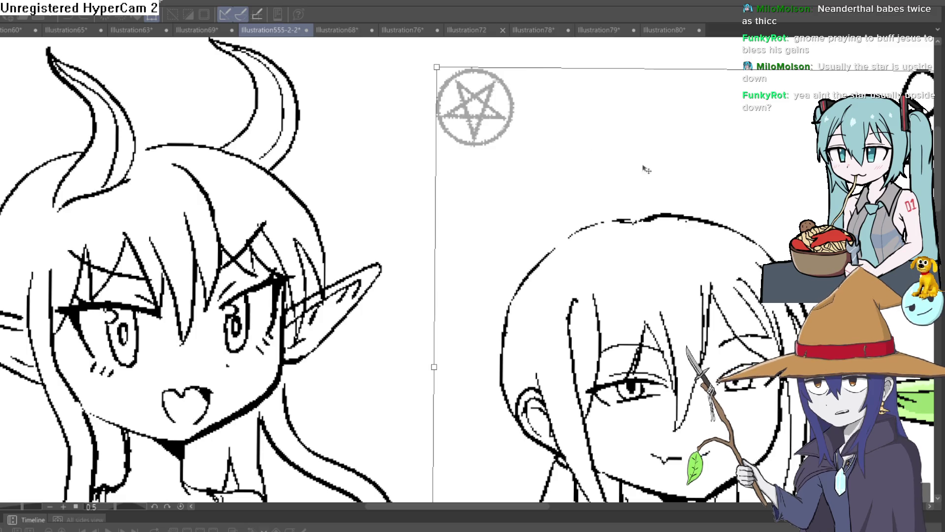
scroll(643, 168, "down", 4)
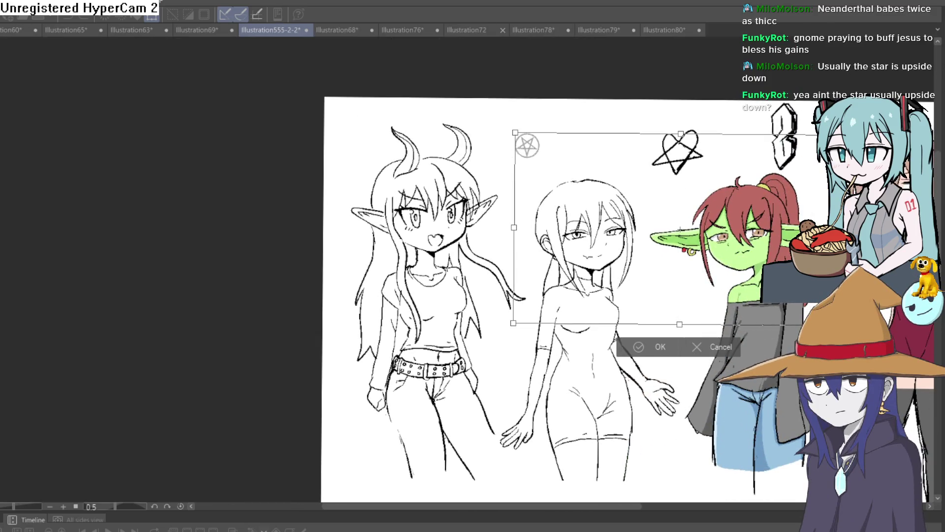
left_click_drag(845, 135, 692, 223)
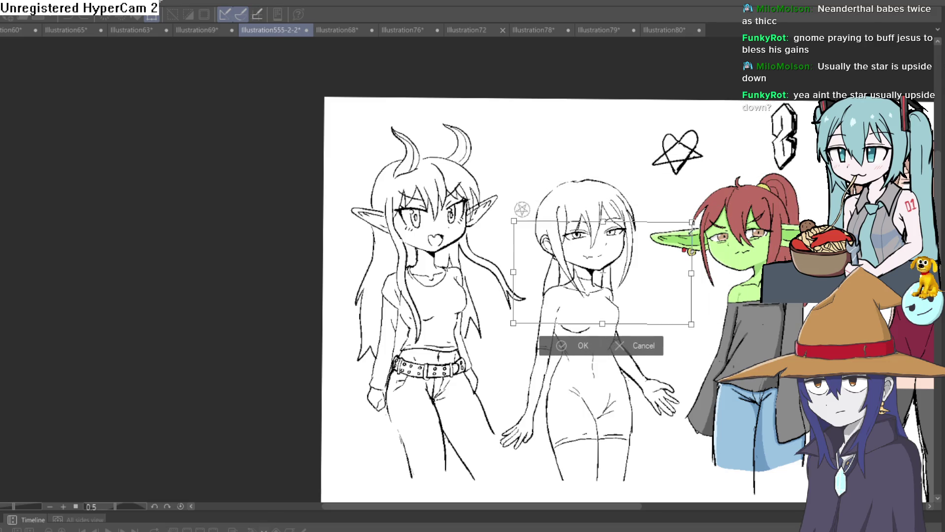
left_click_drag(679, 276, 680, 260)
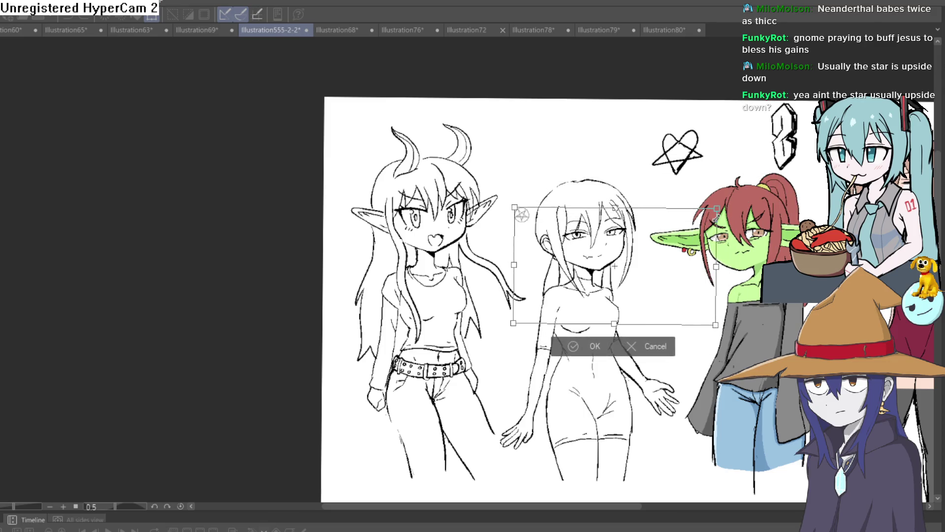
left_click(583, 346)
scroll(514, 200, "up", 5)
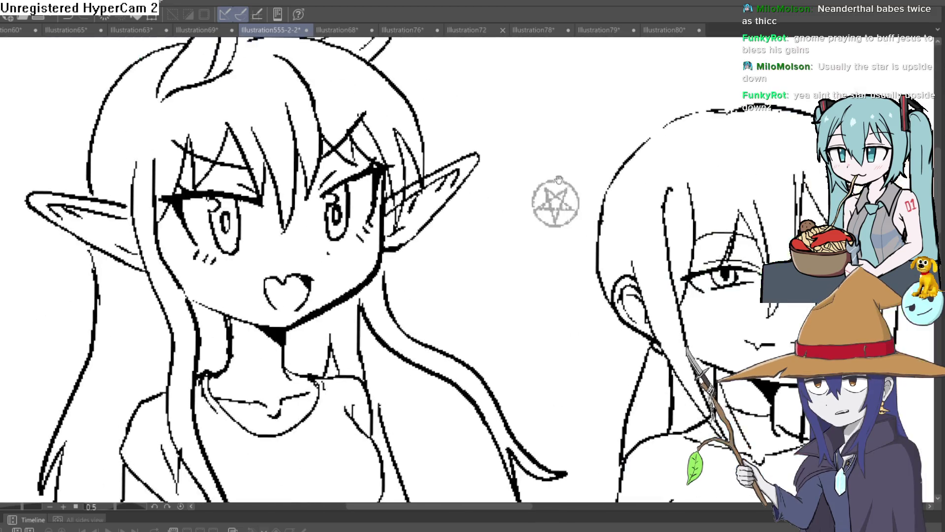
Undo a stray arc, clear the selection, and ink the pentagram's circle and star lines black.
left_click_drag(571, 155, 498, 235)
key("ctrl+z")
key("ctrl+d")
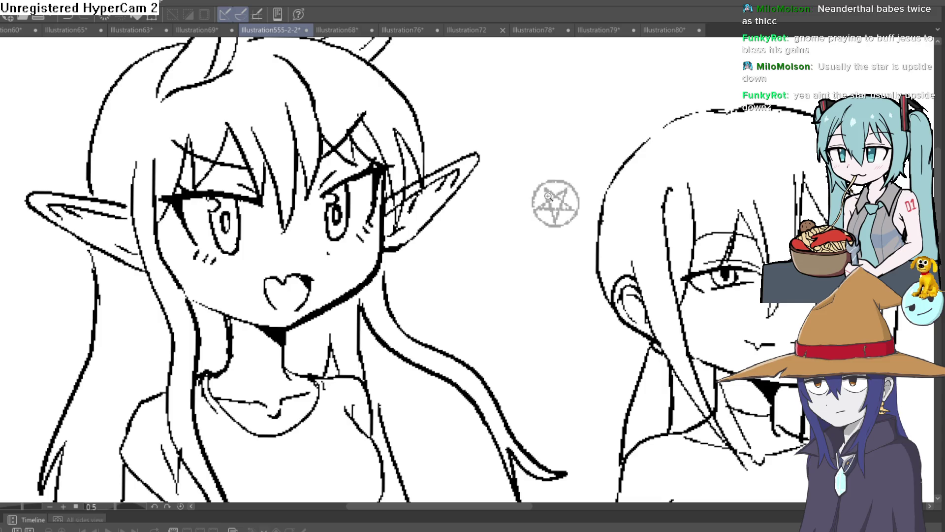
scroll(548, 196, "up", 3)
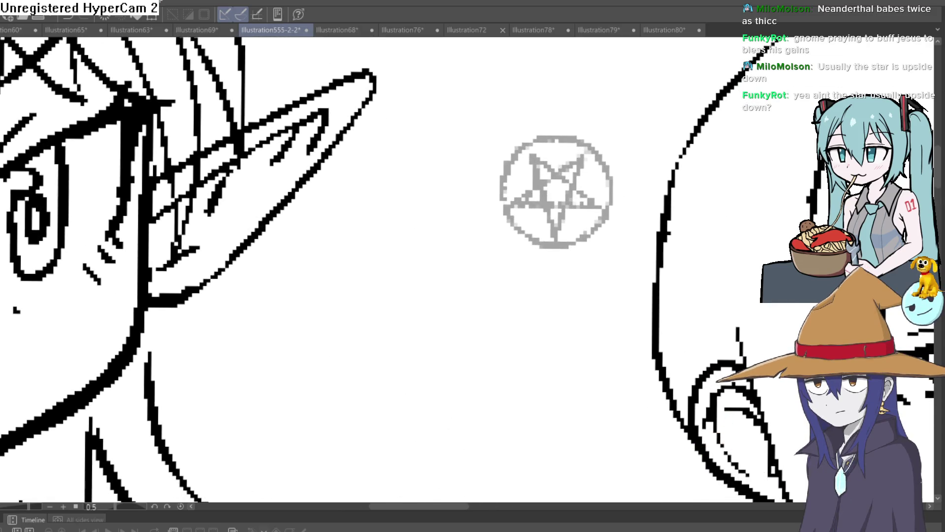
left_click_drag(148, 324, 70, 343)
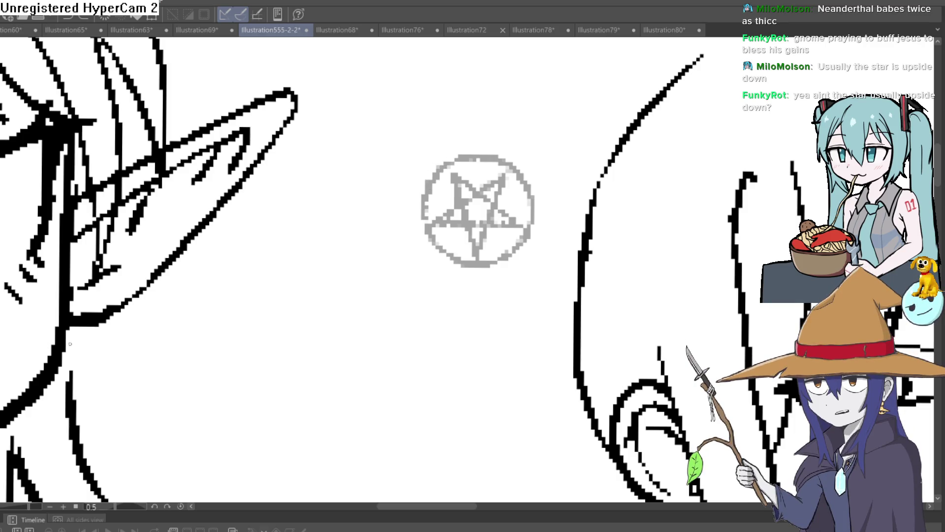
left_click_drag(454, 169, 501, 256)
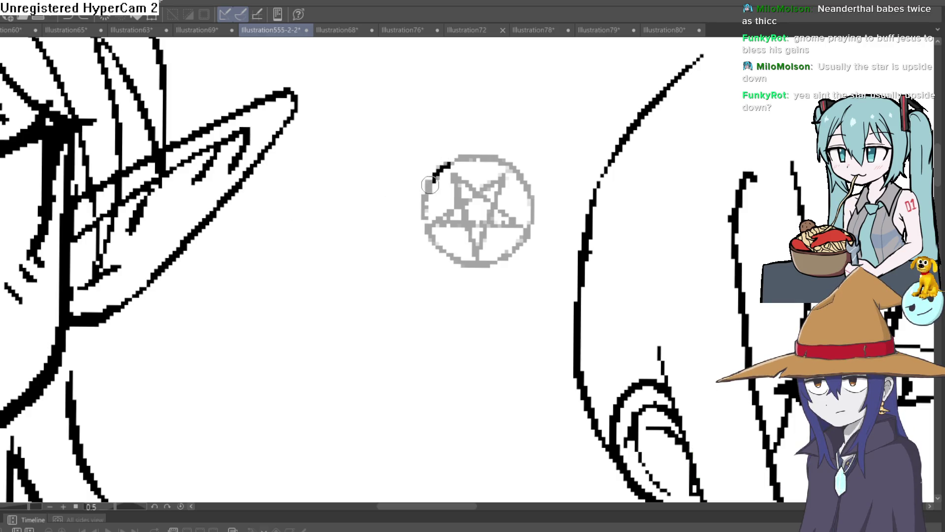
mouse_move(532, 218)
left_mouse_down()
mouse_move(451, 164)
mouse_move(476, 254)
mouse_move(505, 175)
mouse_move(444, 225)
left_mouse_up()
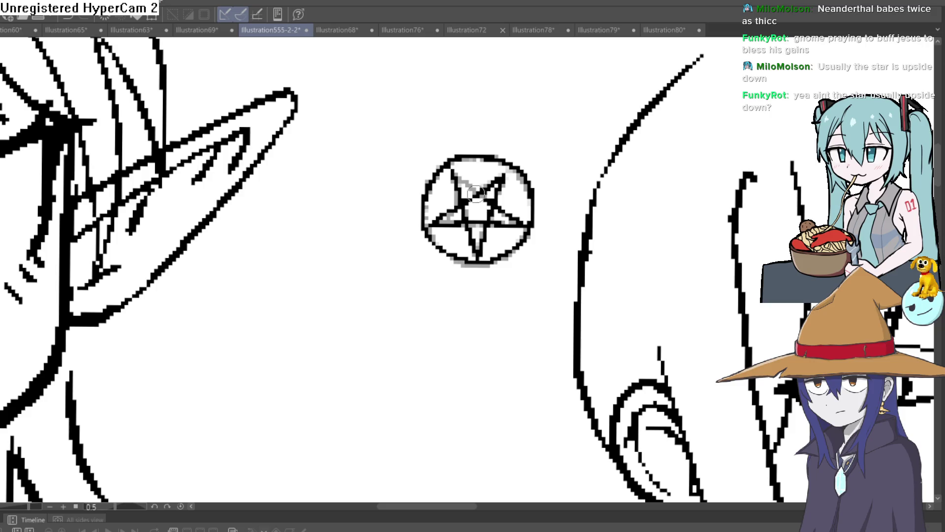
Thicken the star's arms and fill the grey pixels in its left arm and bottom leg.
mouse_move(555, 230)
left_mouse_down()
mouse_move(459, 234)
mouse_move(451, 277)
mouse_move(445, 262)
left_mouse_up()
scroll(447, 277, "down", 3)
scroll(416, 270, "up", 5)
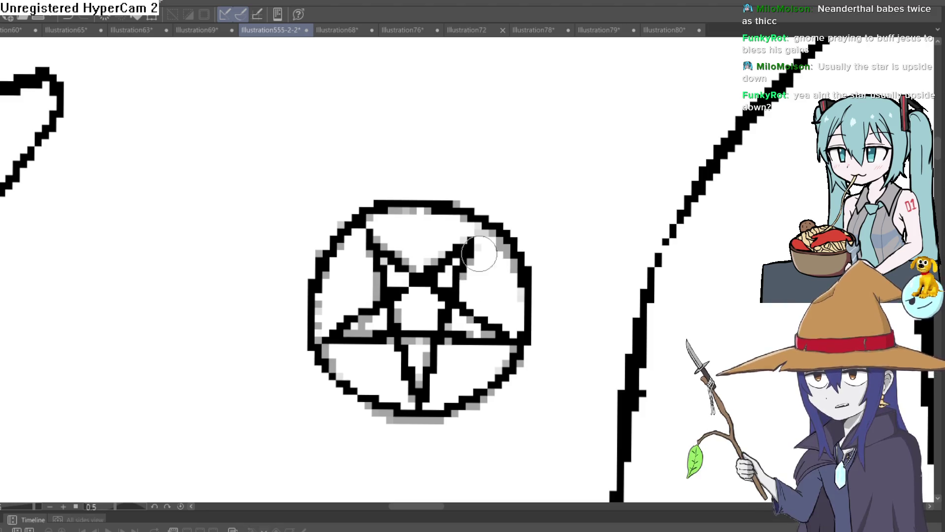
left_click_drag(488, 221, 445, 323)
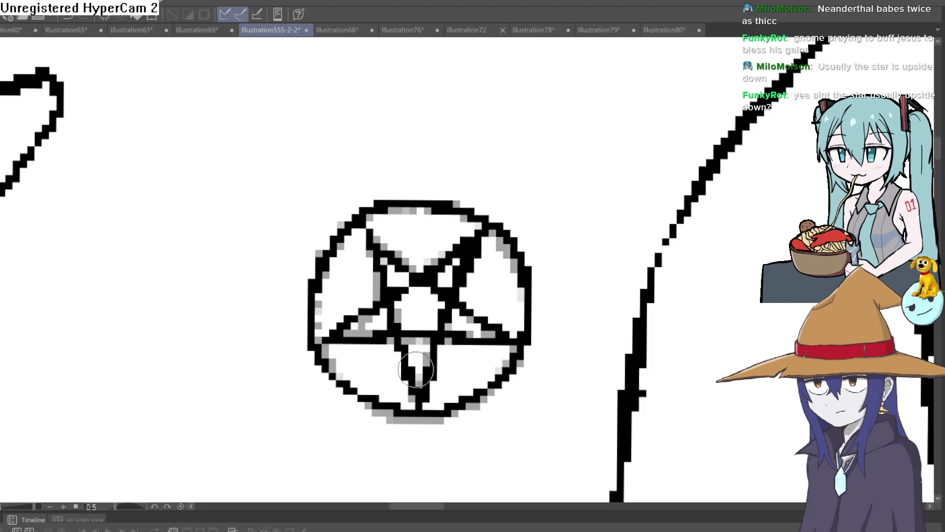
mouse_move(416, 369)
left_mouse_down()
mouse_move(368, 228)
mouse_move(433, 293)
mouse_move(512, 342)
left_mouse_up()
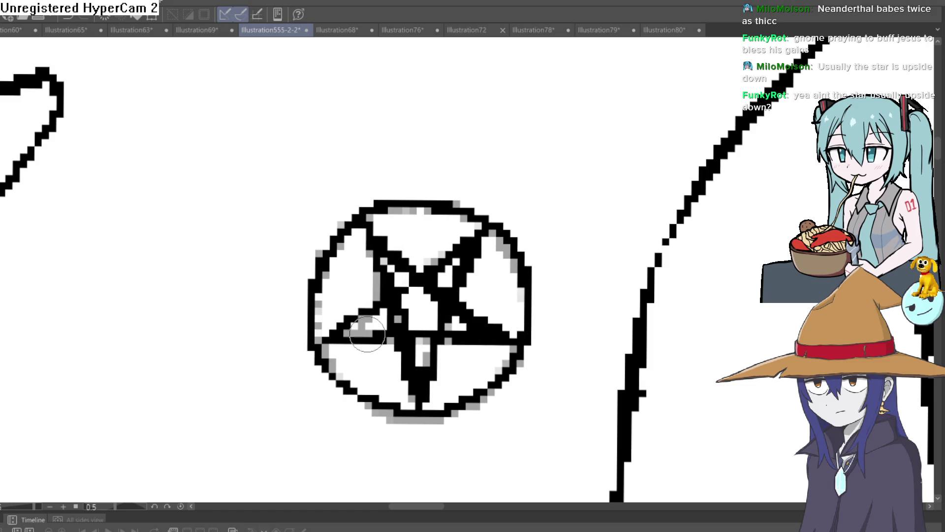
left_click_drag(335, 329, 386, 320)
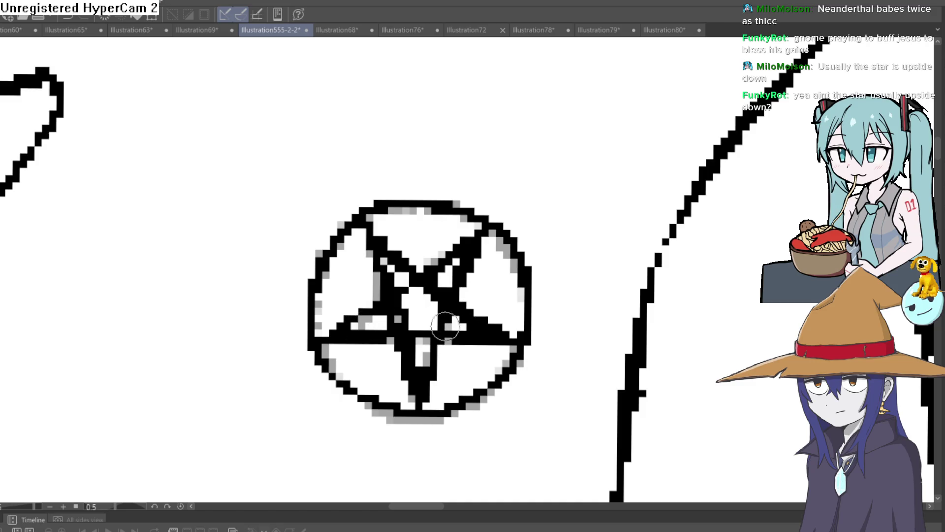
left_click_drag(445, 325, 419, 368)
Thicken the left and right sides of the pentagram's circle.
scroll(486, 262, "down", 5)
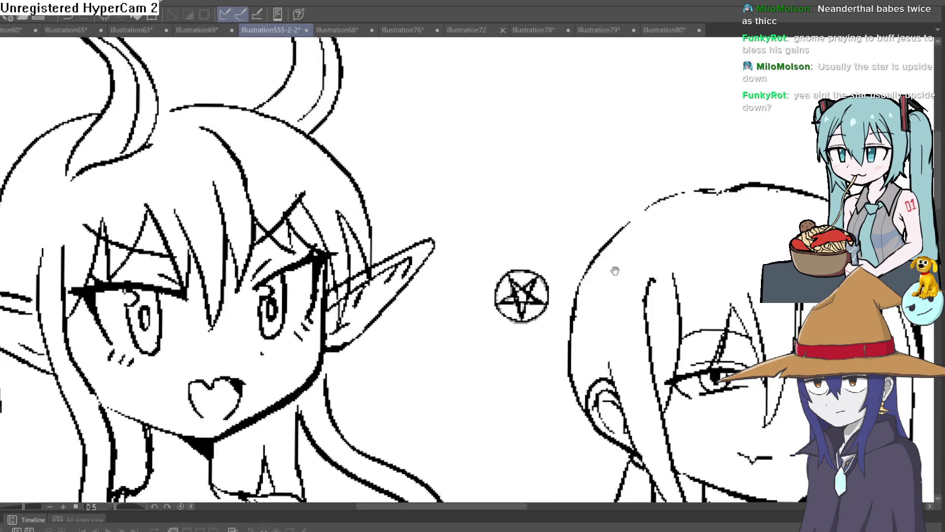
left_click_drag(486, 262, 448, 178)
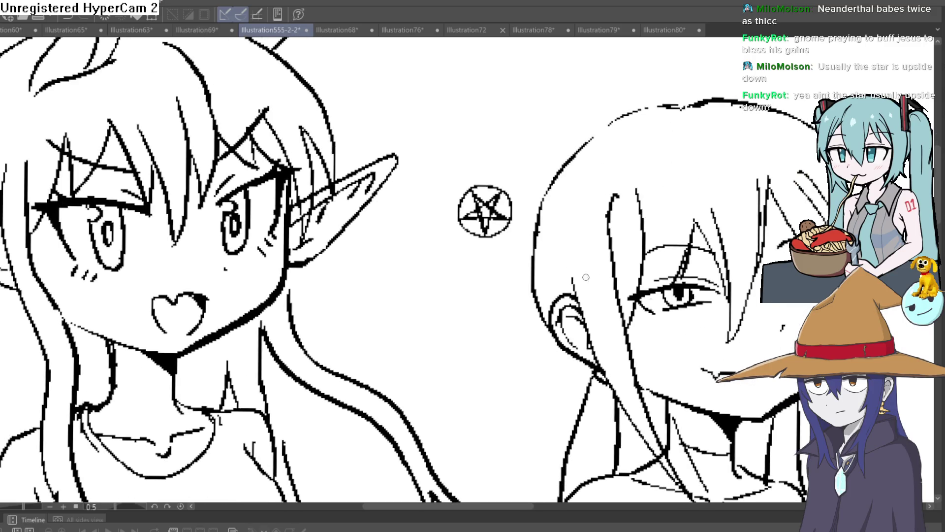
scroll(496, 210, "up", 4)
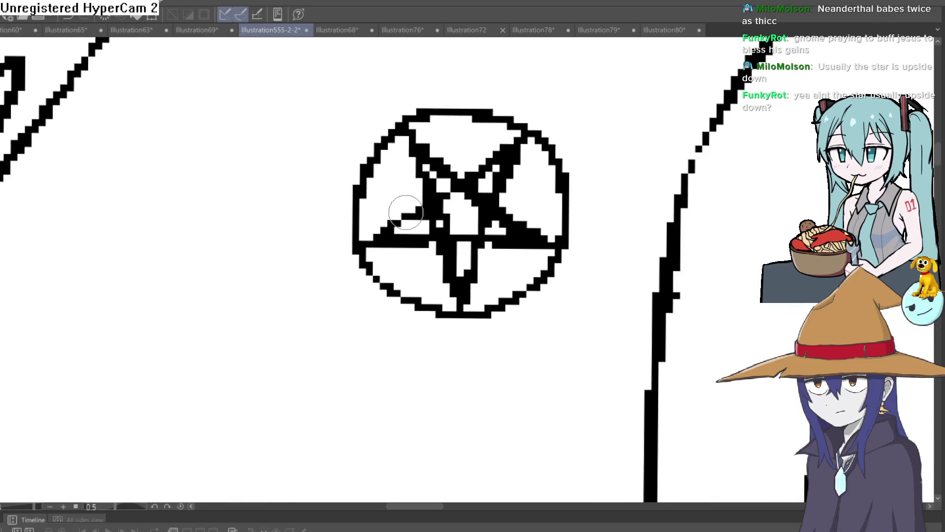
left_click_drag(364, 254, 411, 122)
mouse_move(513, 122)
left_mouse_down()
mouse_move(569, 185)
mouse_move(538, 285)
mouse_move(438, 317)
left_mouse_up()
scroll(567, 263, "down", 4)
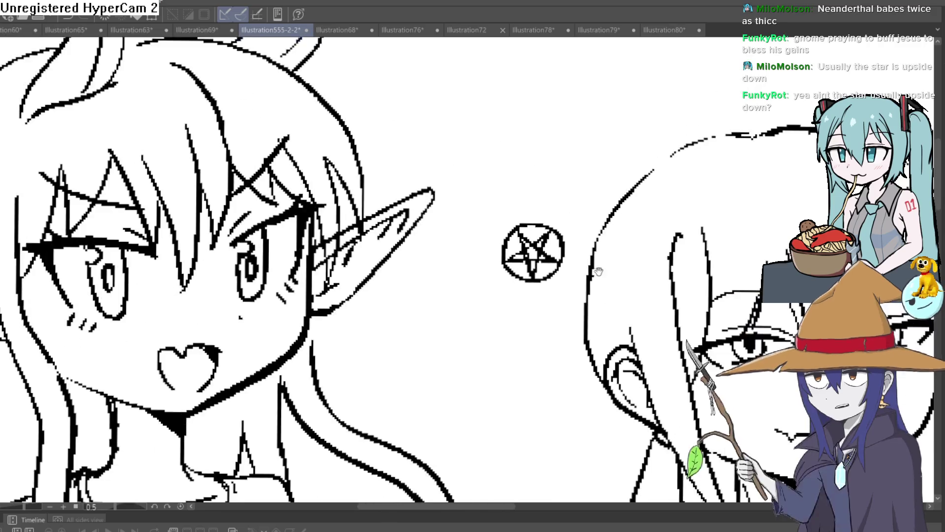
Transform the pentagram to pendant size, position it upright at the girl's neck, and apply.
mouse_move(555, 203)
left_mouse_down()
mouse_move(509, 133)
mouse_move(528, 204)
mouse_move(156, 403)
left_mouse_up()
key("ctrl+t")
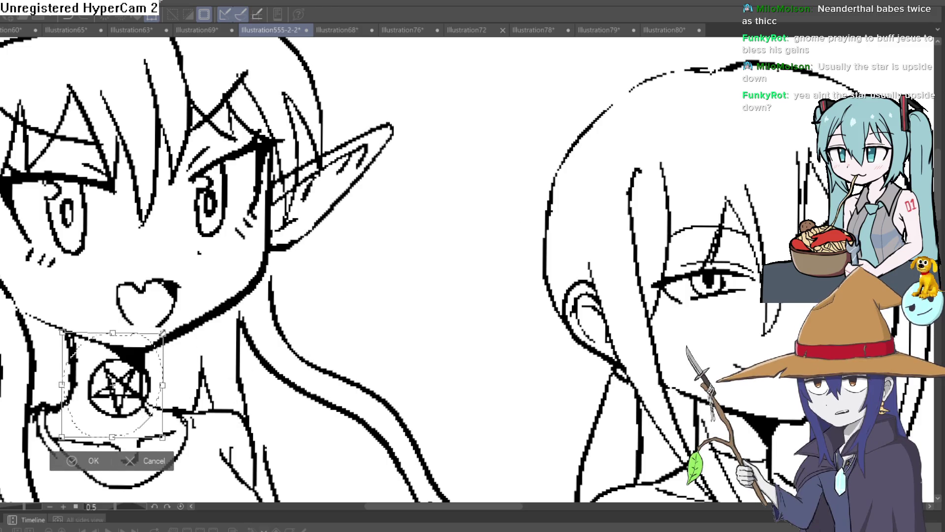
left_click_drag(163, 335, 139, 363)
left_click_drag(119, 411, 141, 384)
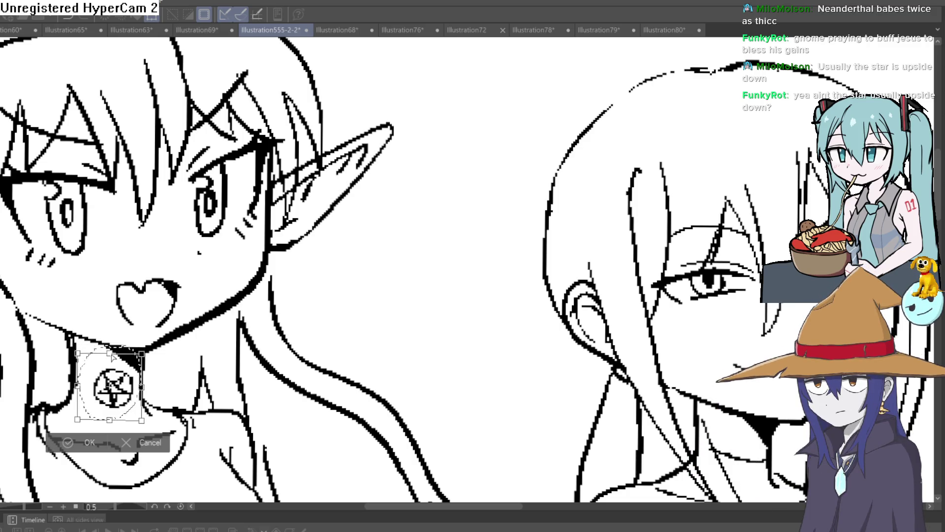
left_click_drag(112, 357, 119, 350)
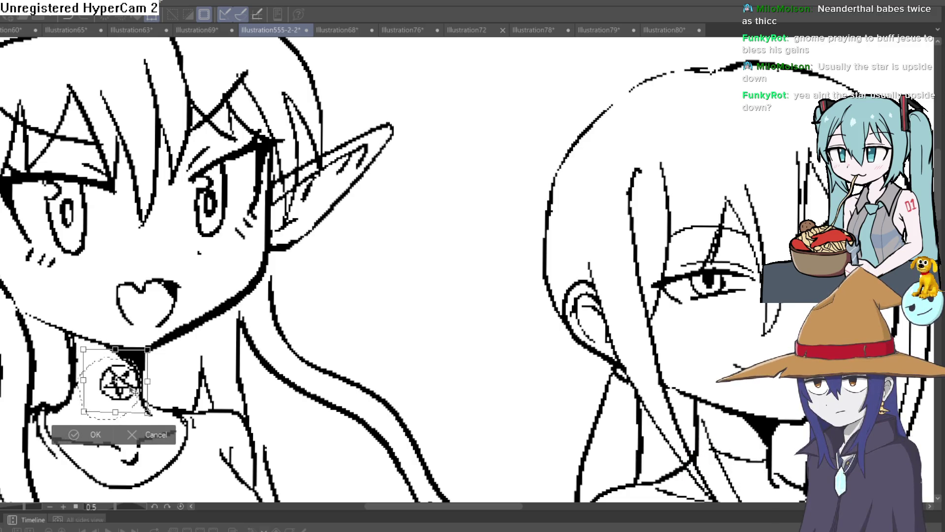
mouse_move(131, 389)
left_mouse_down()
mouse_move(134, 377)
mouse_move(142, 388)
mouse_move(123, 404)
left_mouse_up()
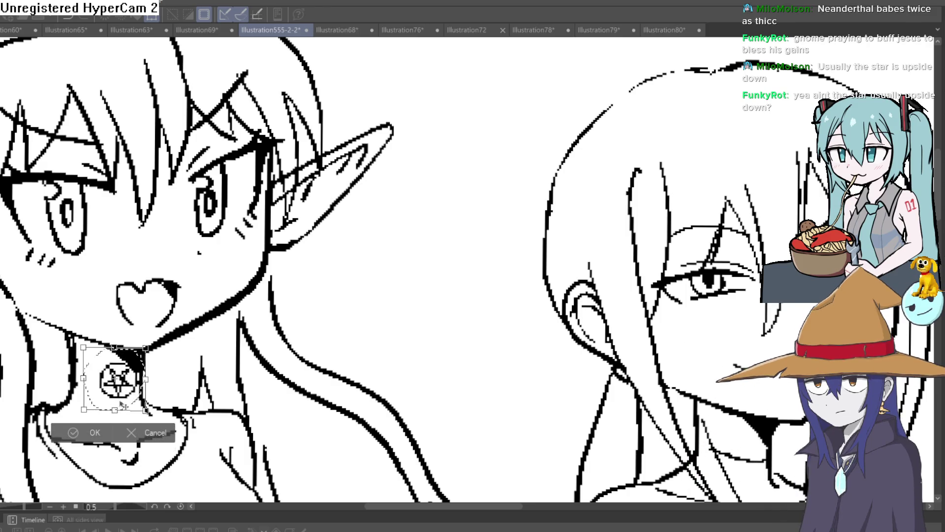
key("Return")
scroll(147, 350, "up", 3)
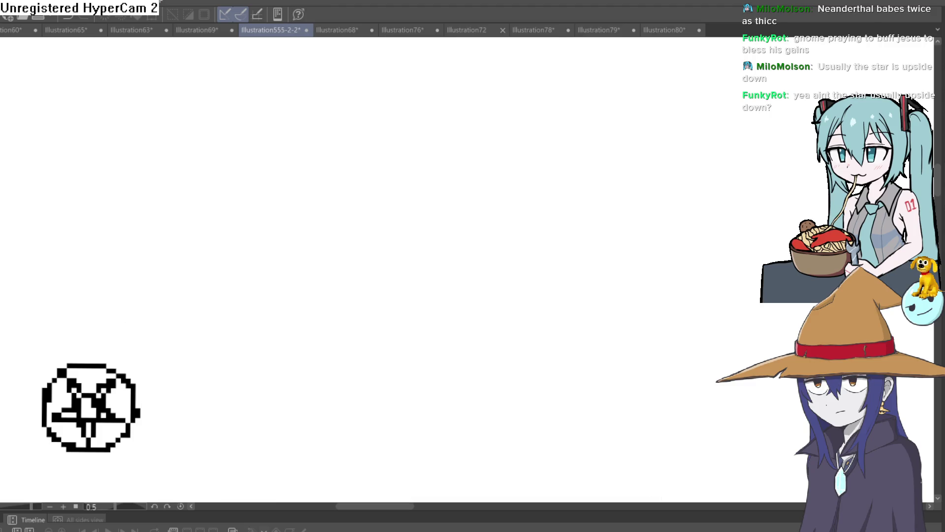
Erase the neck-junction blob, draw the choker band left of the pendant, and thicken its circle.
mouse_move(99, 345)
left_mouse_down()
mouse_move(125, 367)
mouse_move(84, 338)
left_mouse_up()
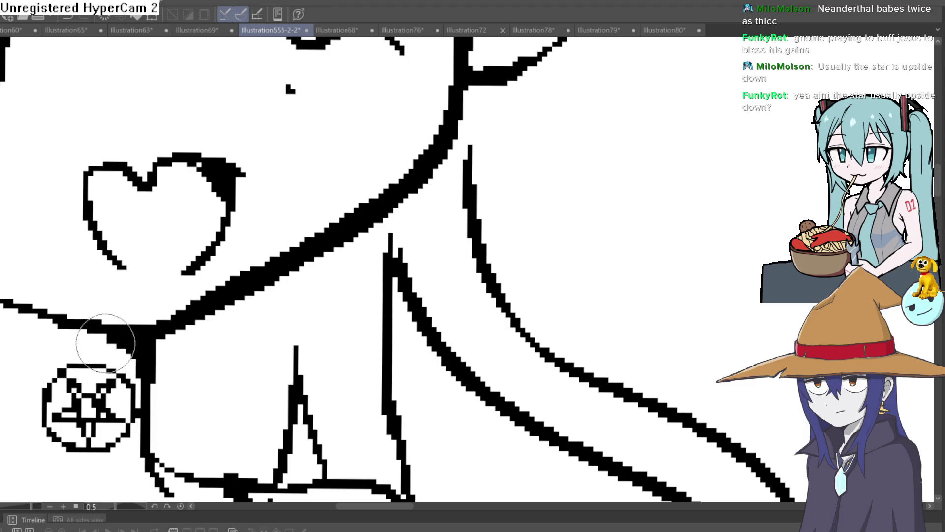
left_click_drag(153, 375, 143, 344)
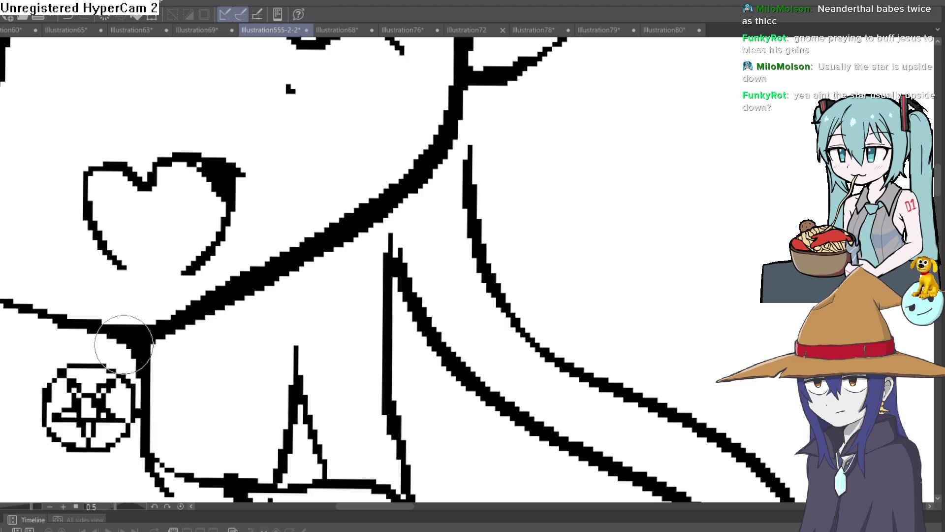
left_click_drag(195, 379, 310, 293)
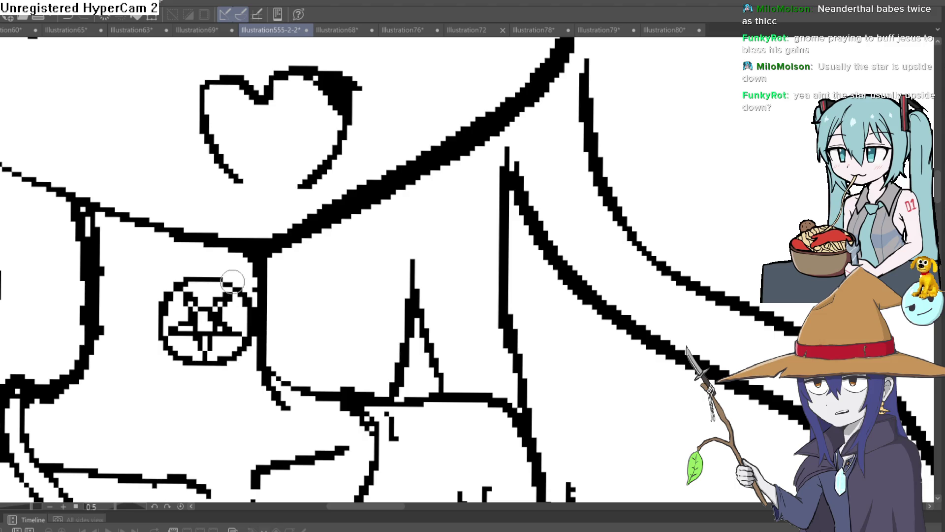
left_click_drag(159, 327, 101, 324)
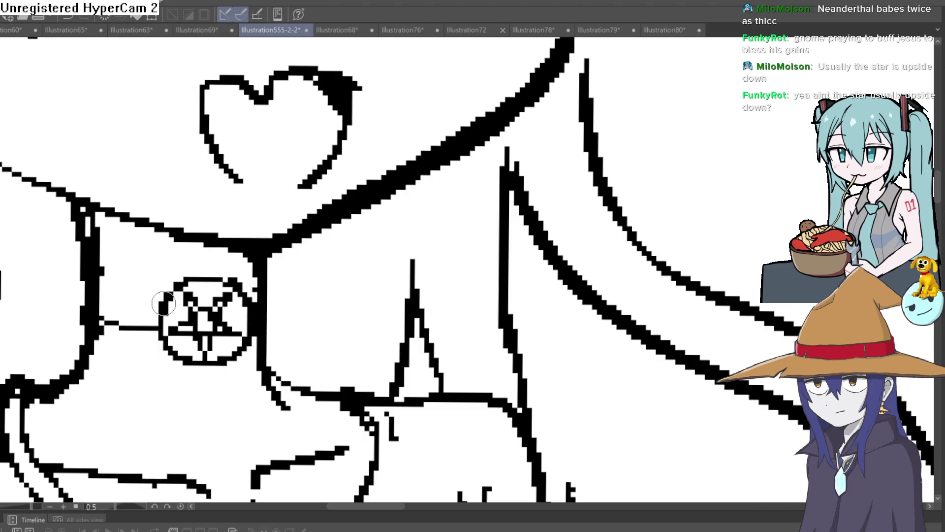
mouse_move(171, 341)
left_mouse_down()
mouse_move(195, 282)
mouse_move(254, 304)
left_mouse_up()
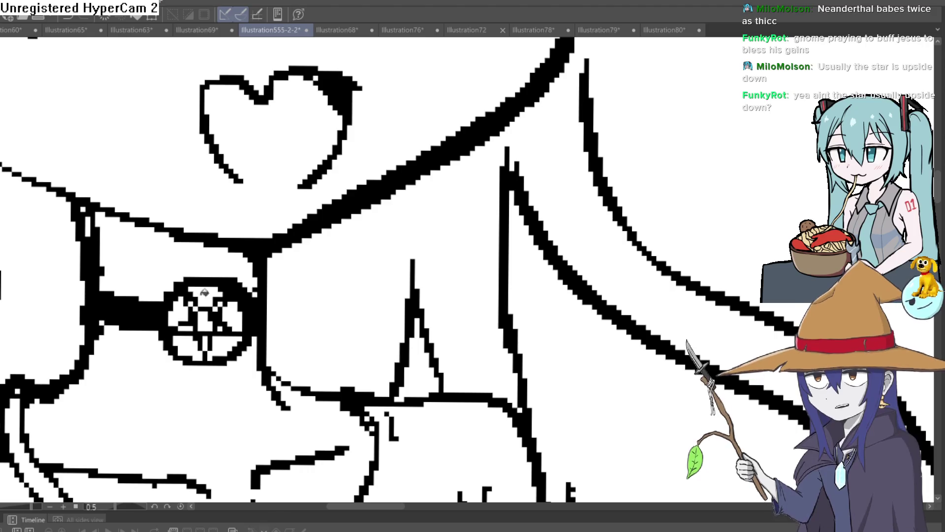
key("ctrl+0")
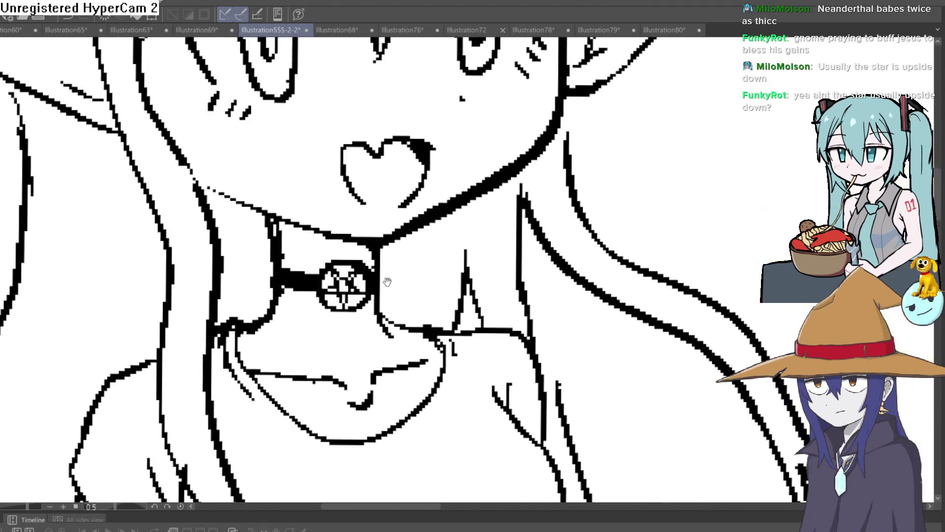
left_click(370, 286)
mouse_move(386, 280)
left_mouse_down()
mouse_move(376, 137)
mouse_move(267, 83)
left_mouse_up()
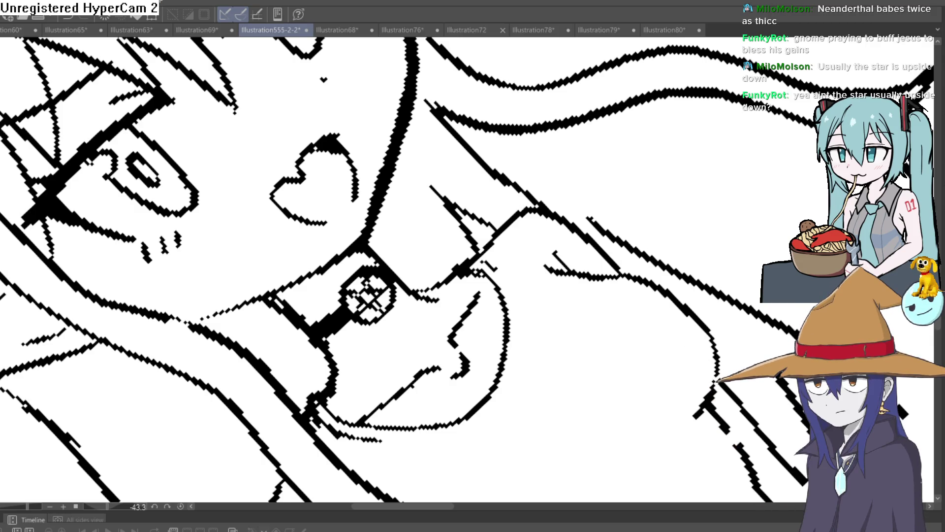
key("ctrl+0")
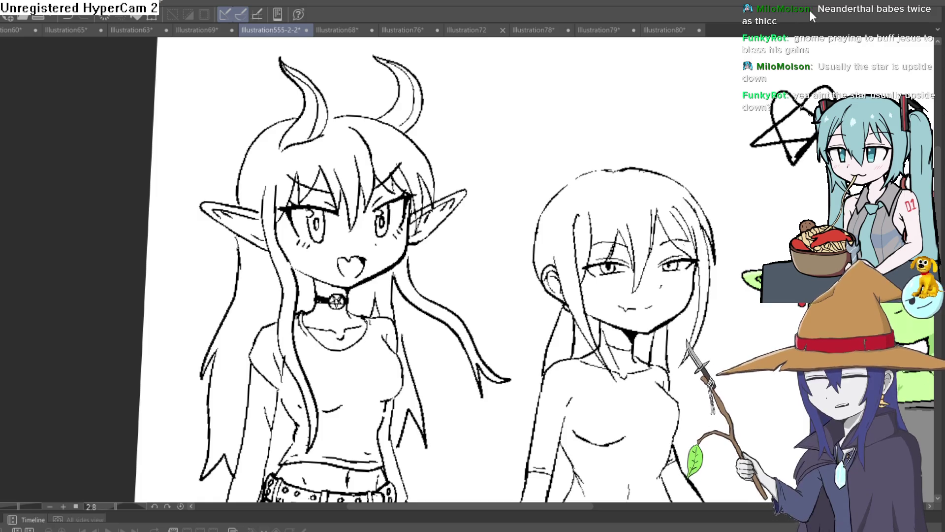
scroll(610, 315, "down", 2)
scroll(583, 297, "up", 6)
scroll(584, 296, "down", 3)
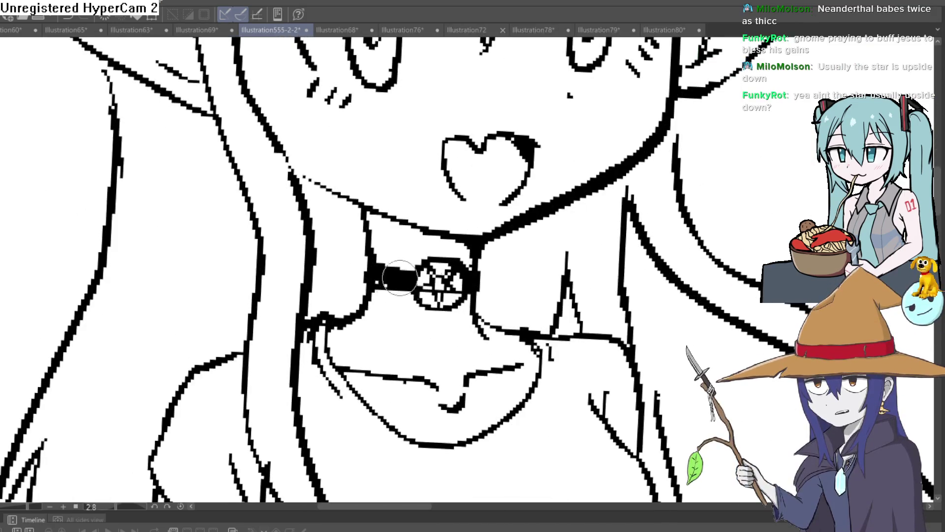
scroll(584, 297, "up", 3)
scroll(423, 280, "up", 2)
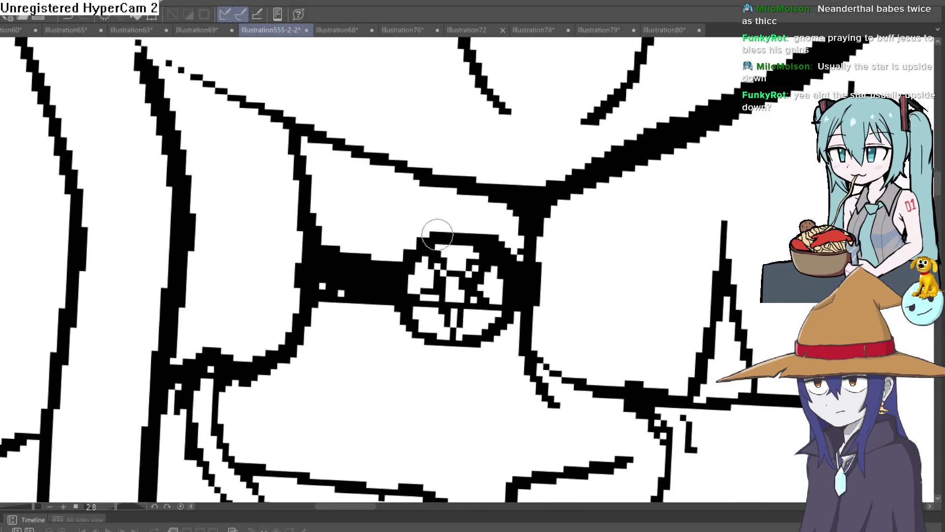
scroll(454, 349, "down", 3)
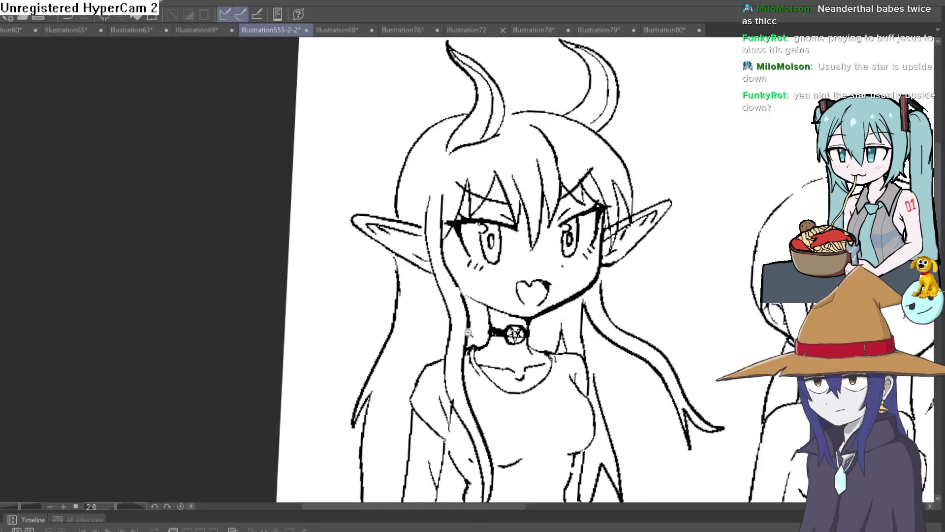
scroll(453, 348, "down", 1)
scroll(454, 348, "down", 2)
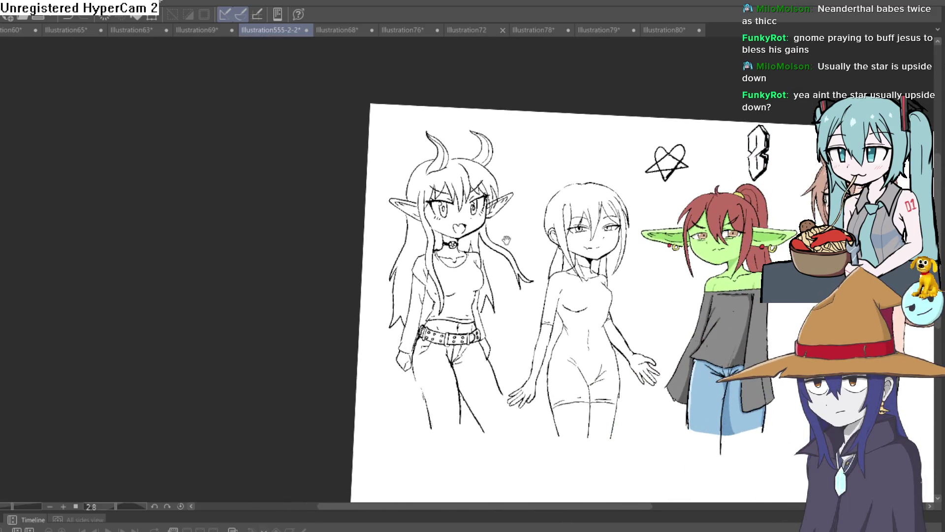
scroll(450, 246, "up", 3)
scroll(450, 246, "up", 2)
left_click_drag(479, 306, 465, 326)
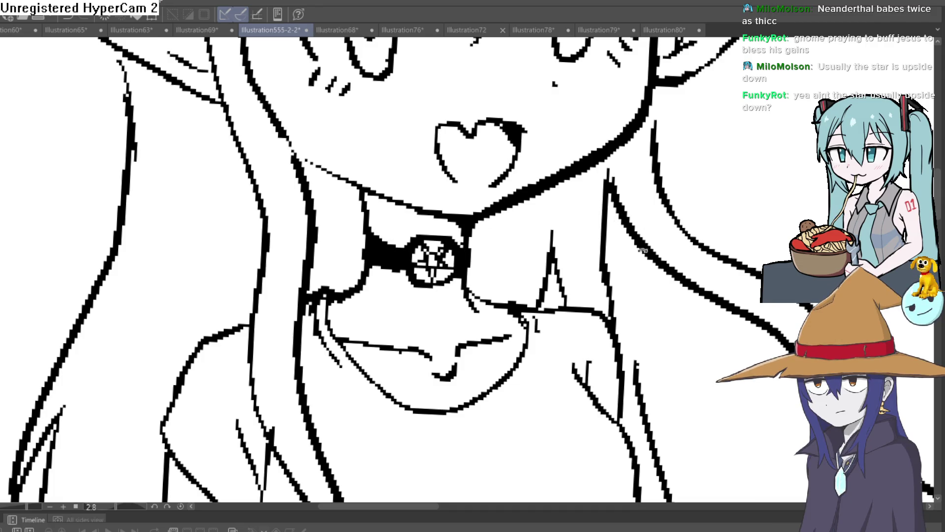
scroll(642, 244, "down", 2)
scroll(642, 245, "down", 2)
mouse_move(619, 286)
left_mouse_down()
mouse_move(594, 275)
mouse_move(634, 166)
mouse_move(587, 174)
left_mouse_up()
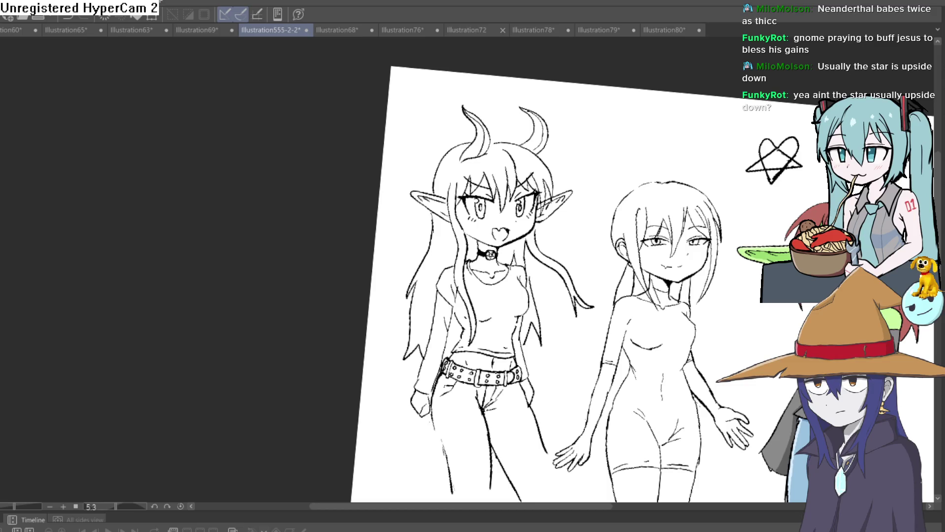
Redraw the horned girl's outer and inner leg lines.
mouse_move(492, 326)
left_mouse_down()
mouse_move(456, 270)
mouse_move(411, 233)
left_mouse_up()
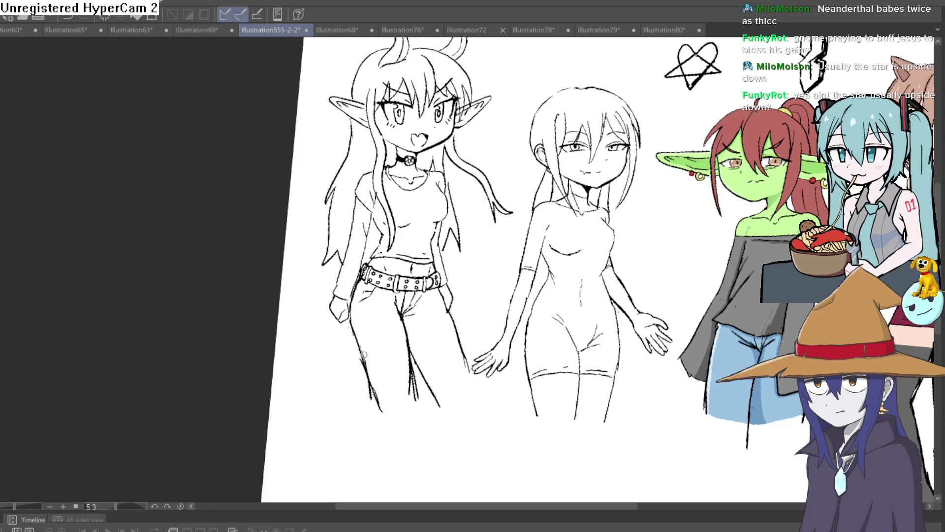
left_click_drag(363, 352, 366, 413)
left_click_drag(409, 370, 396, 430)
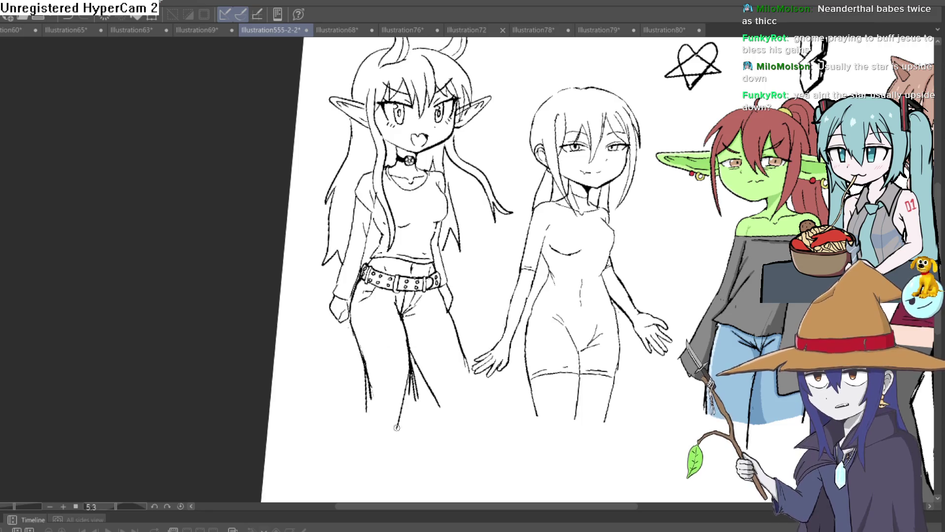
Rotate and zoom the view, then lasso the heart-star and 3 doodles above the characters.
scroll(397, 429, "down", 3)
mouse_move(547, 263)
left_mouse_down()
mouse_move(589, 257)
mouse_move(583, 228)
left_mouse_up()
left_click_drag(541, 224, 120, 153)
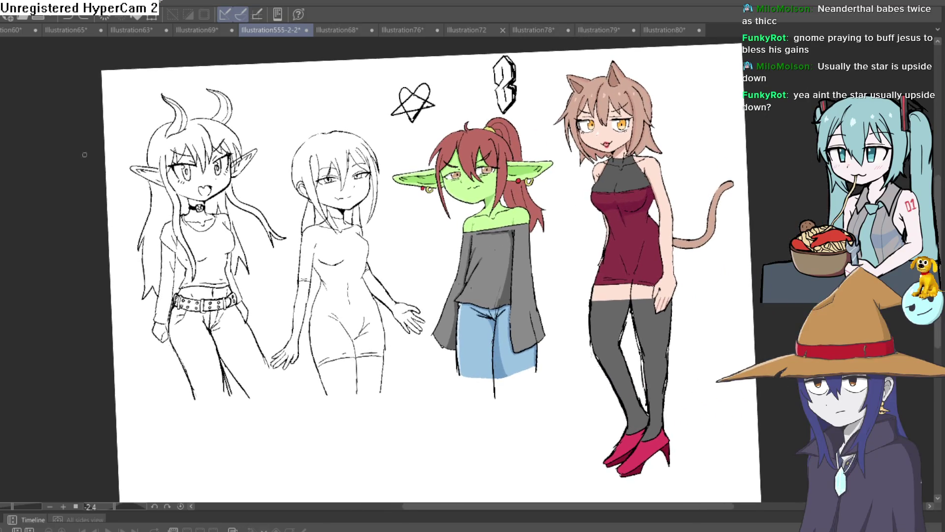
left_click(529, 76)
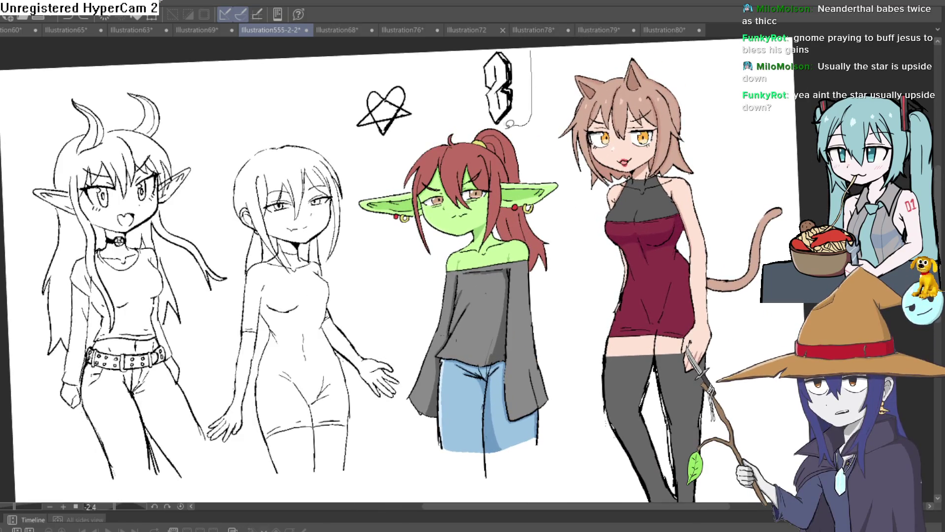
left_click_drag(530, 51, 530, 49)
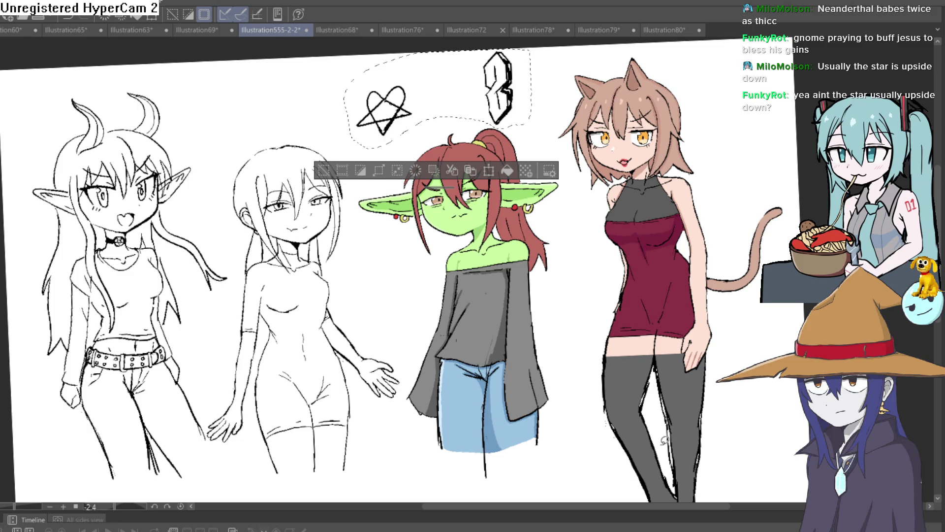
Erase the selected heart-star and three doodles, deselect, and level the canvas view.
left_click(419, 173)
left_click(323, 170)
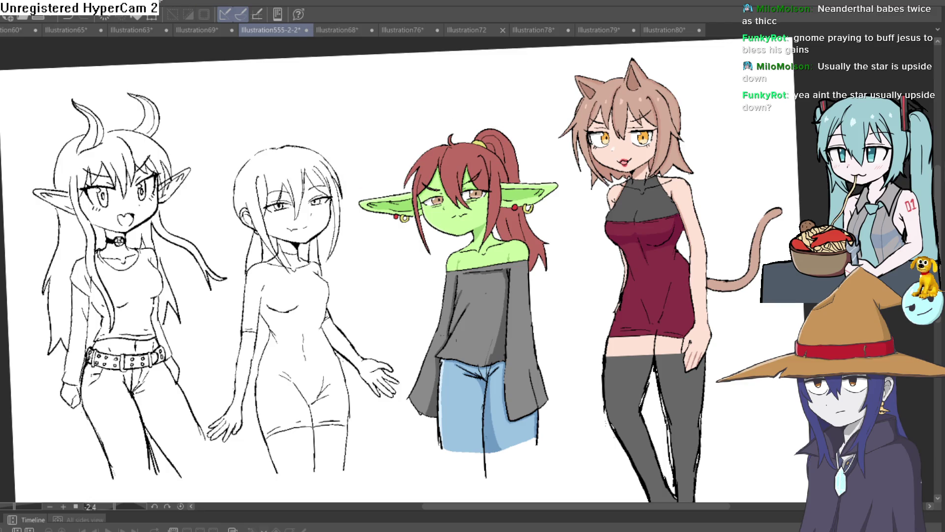
key("ctrl+0")
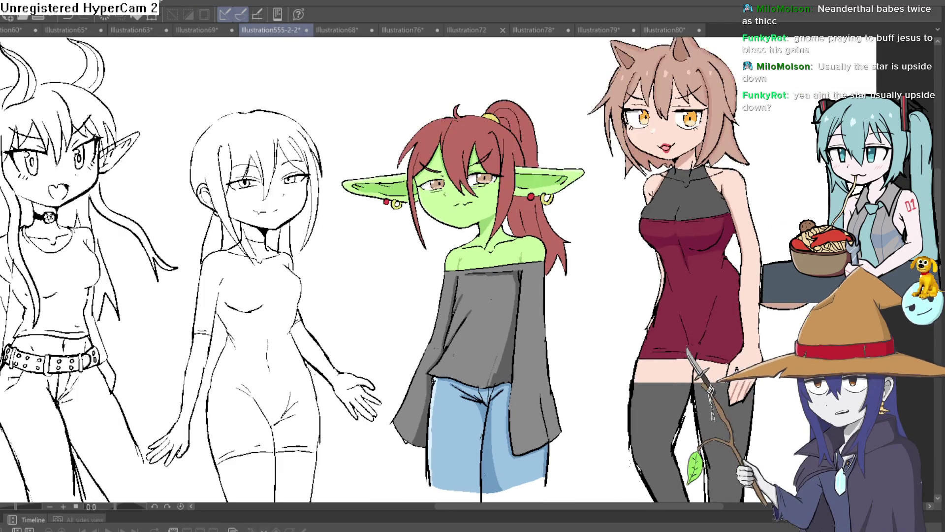
scroll(206, 173, "down", 2)
scroll(392, 148, "down", 1)
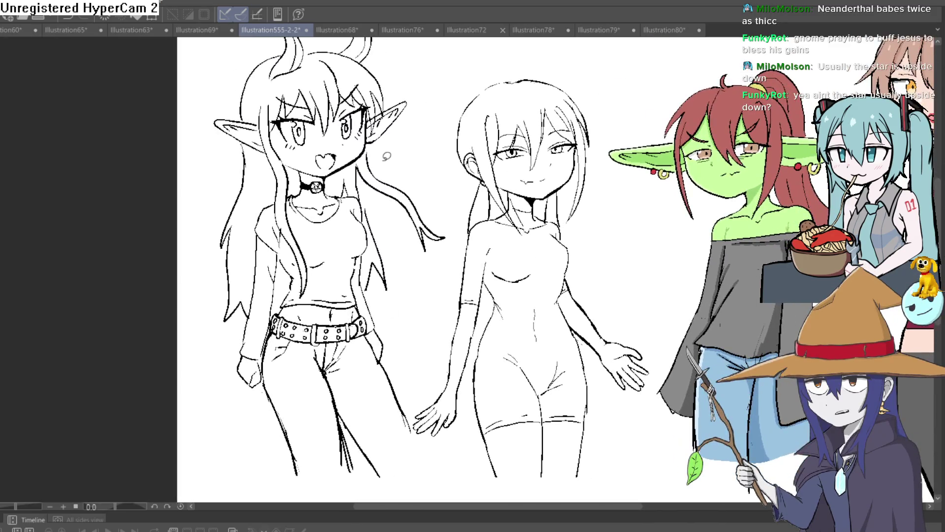
Mirror and zoom the canvas to review all four character sketches, then start a new illustration.
key("h")
key("h")
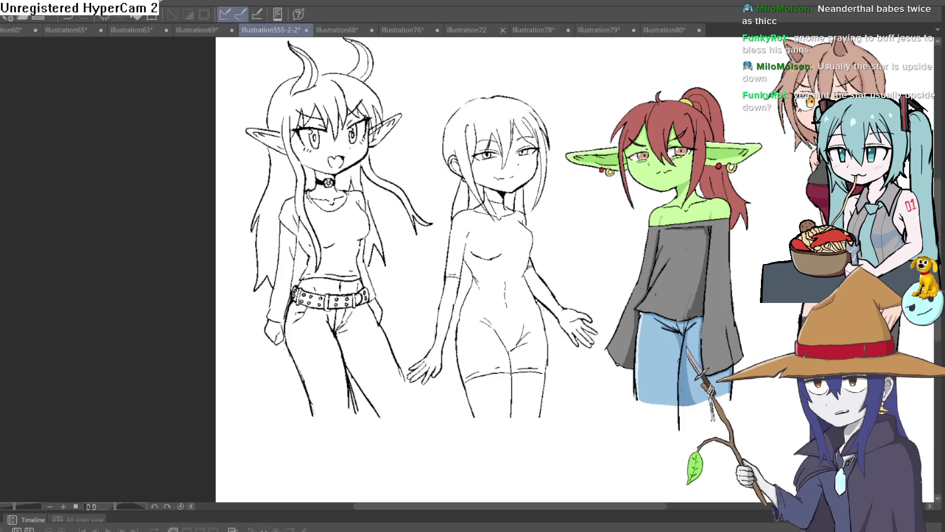
key("h")
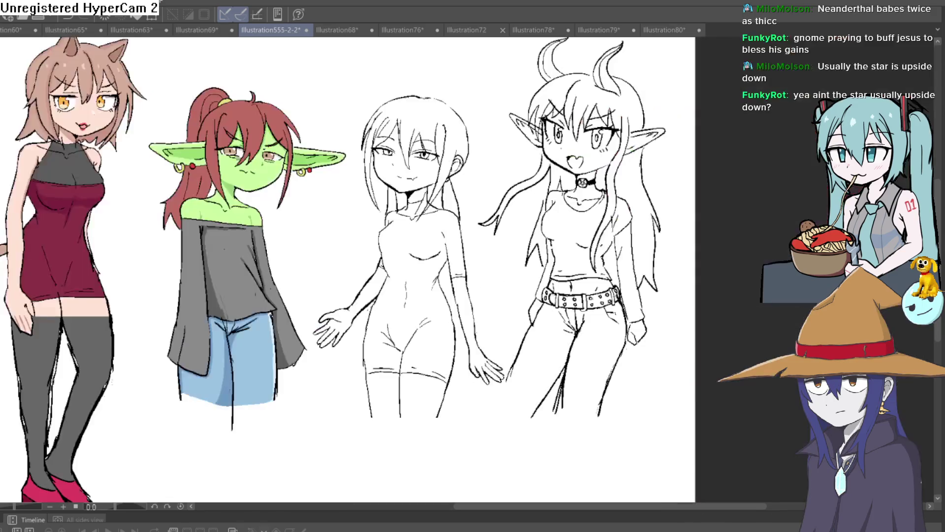
key("h")
scroll(492, 63, "up", 1)
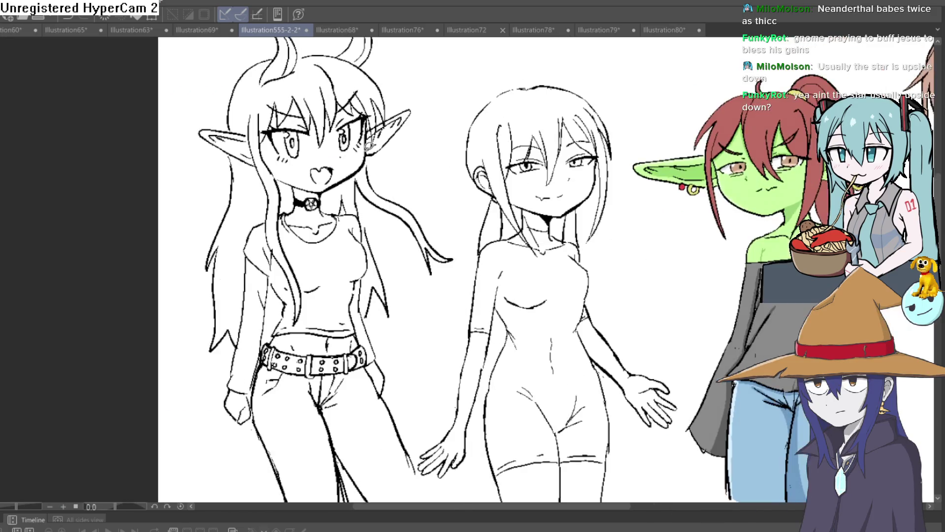
scroll(492, 63, "down", 2)
scroll(581, 269, "up", 1)
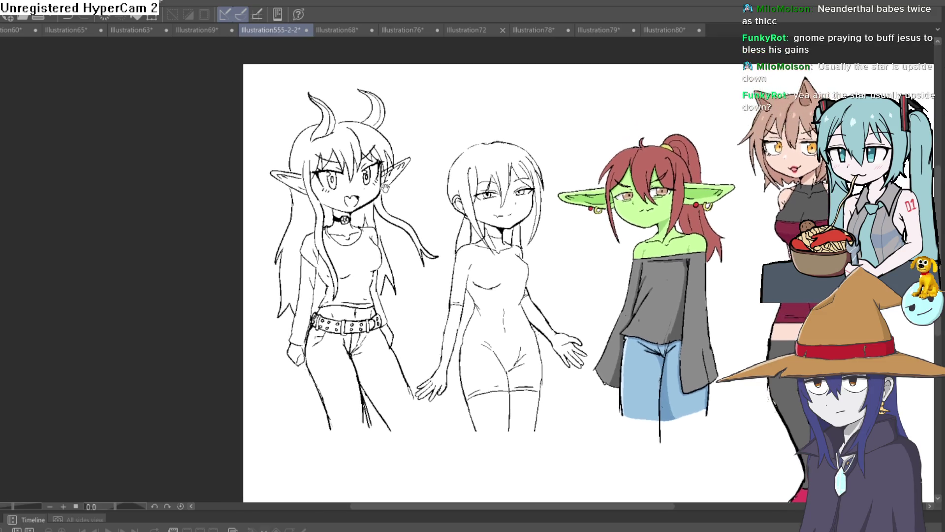
scroll(359, 198, "up", 1)
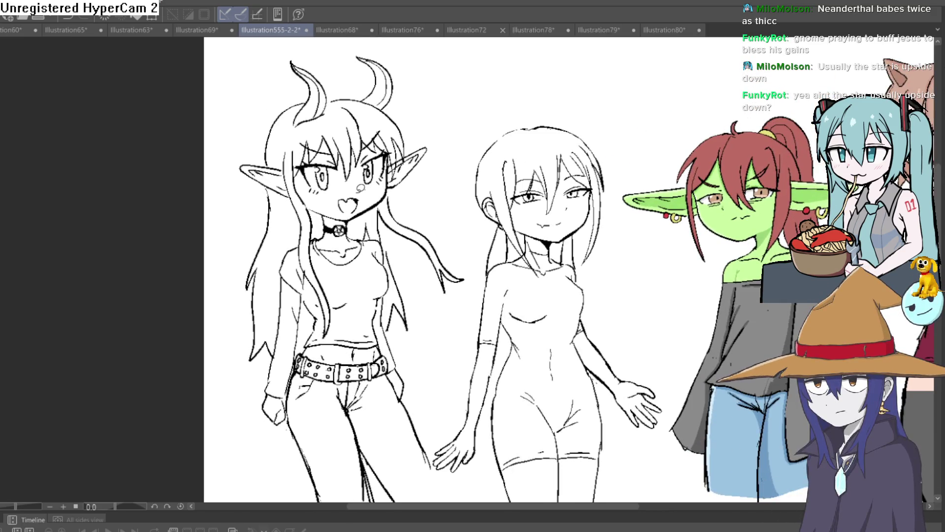
scroll(285, 170, "down", 1)
scroll(285, 170, "down", 1)
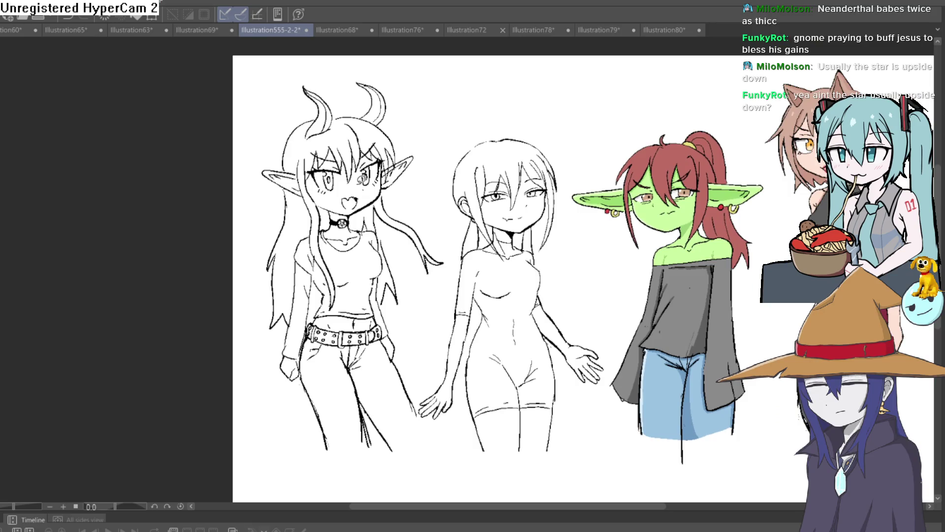
left_click_drag(538, 153, 389, 153)
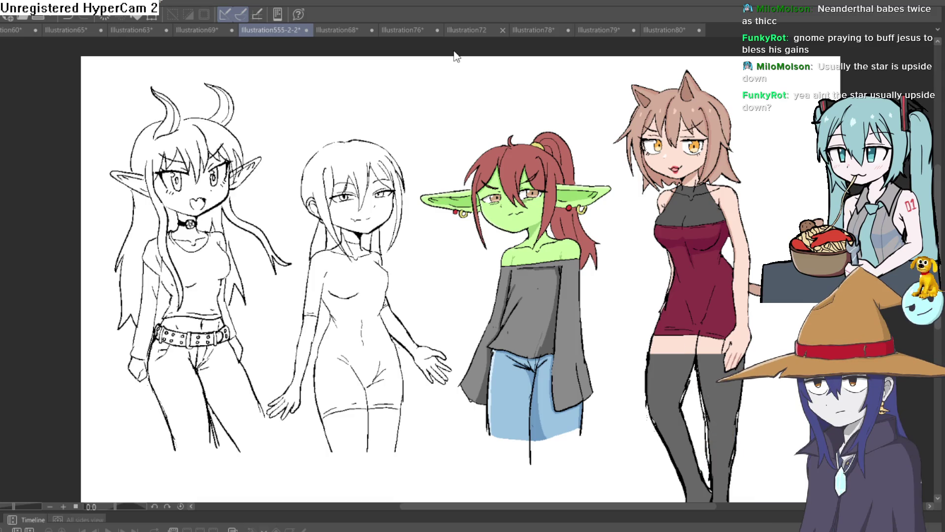
key("ctrl+n")
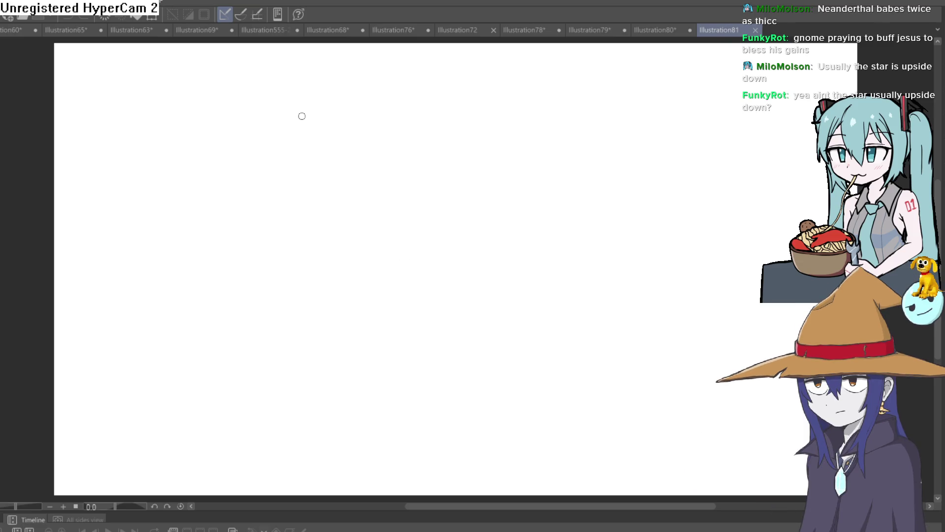
Draw the round head outline, undoing stray attempts and the inner guide lines.
mouse_move(303, 111)
left_mouse_down()
mouse_move(344, 152)
mouse_move(289, 122)
left_mouse_up()
key("ctrl+z")
key("ctrl+z")
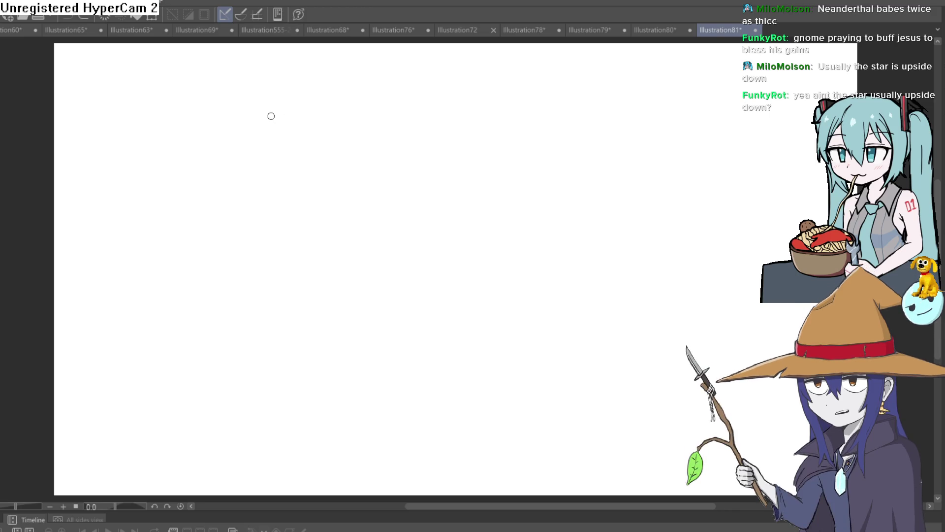
mouse_move(290, 157)
left_mouse_down()
mouse_move(343, 110)
mouse_move(277, 177)
mouse_move(308, 97)
mouse_move(308, 148)
mouse_move(546, 200)
mouse_move(426, 146)
left_mouse_up()
key("ctrl+z")
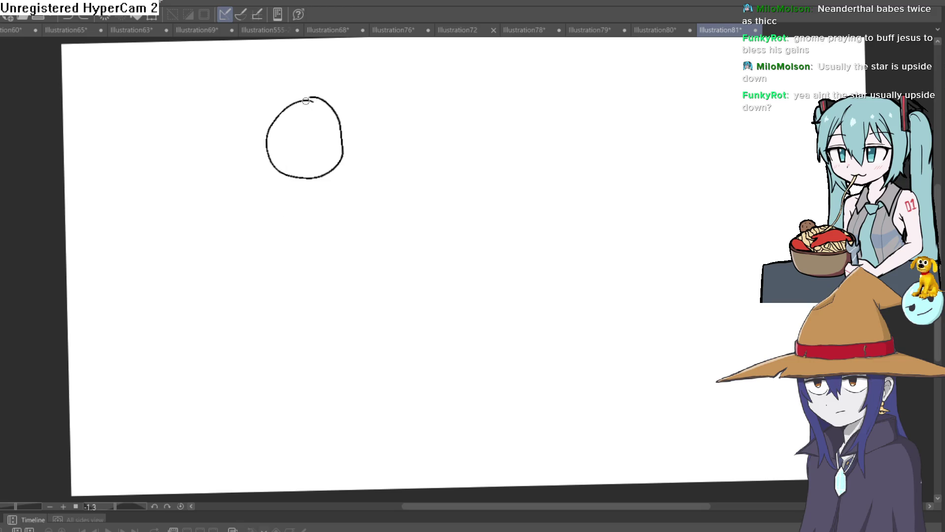
left_click_drag(305, 102, 279, 221)
mouse_move(299, 103)
left_mouse_down()
mouse_move(271, 159)
mouse_move(306, 135)
left_mouse_up()
key("ctrl+z")
Draw the droopy eyes with shaded pupils, furrowed eyebrows and a cheek line.
key("ctrl+z")
scroll(318, 178, "up", 5)
mouse_move(319, 177)
left_mouse_down()
mouse_move(394, 151)
mouse_move(374, 153)
mouse_move(391, 144)
left_mouse_up()
key("ctrl+z")
key("ctrl+z")
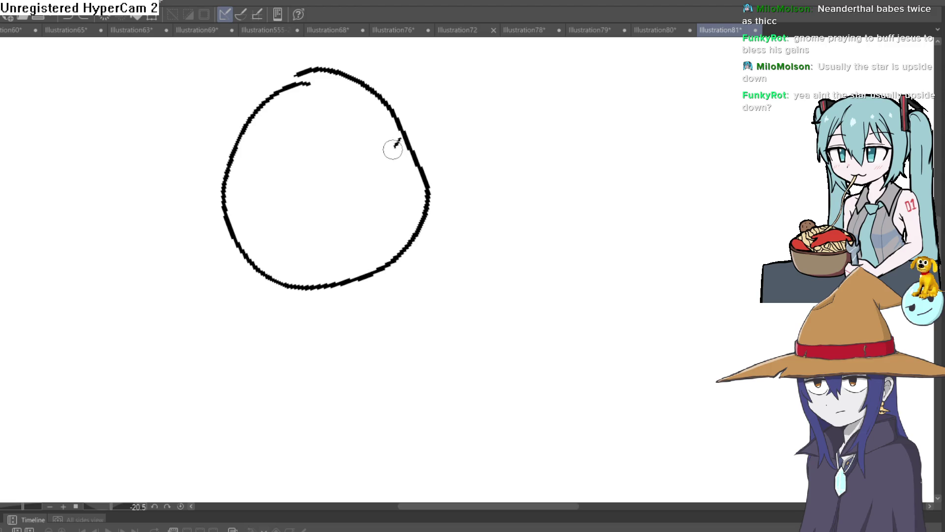
mouse_move(384, 164)
left_mouse_down()
mouse_move(285, 209)
mouse_move(346, 181)
mouse_move(335, 199)
left_mouse_up()
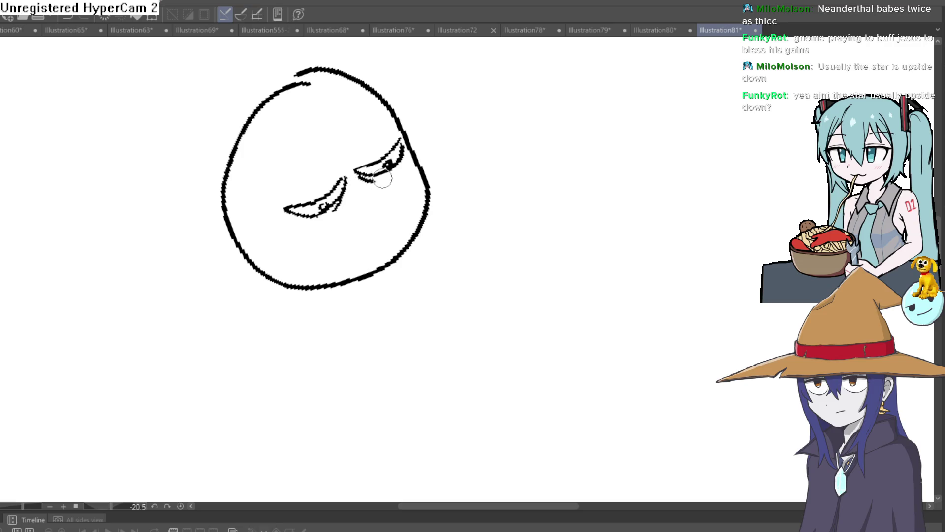
left_click_drag(298, 188, 389, 130)
mouse_move(373, 187)
left_mouse_down()
mouse_move(405, 200)
mouse_move(409, 229)
mouse_move(396, 241)
left_mouse_up()
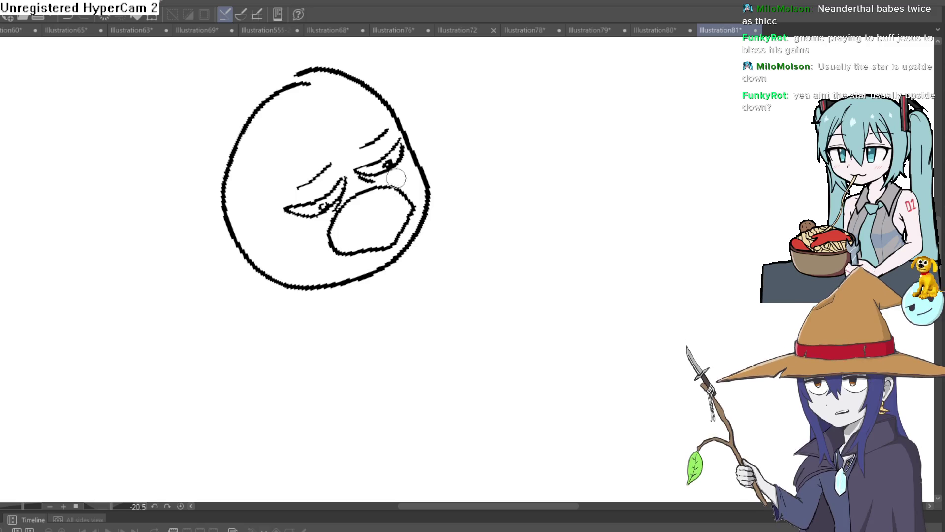
Replace the cheek strokes with a mustache and bearded frowning mouth, with the face rotated upright.
key("ctrl+z")
key("ctrl+z")
key("ctrl+z")
mouse_move(527, 168)
left_mouse_down()
mouse_move(555, 207)
mouse_move(475, 218)
mouse_move(407, 169)
mouse_move(345, 160)
mouse_move(330, 173)
left_mouse_up()
scroll(421, 226, "up", 2)
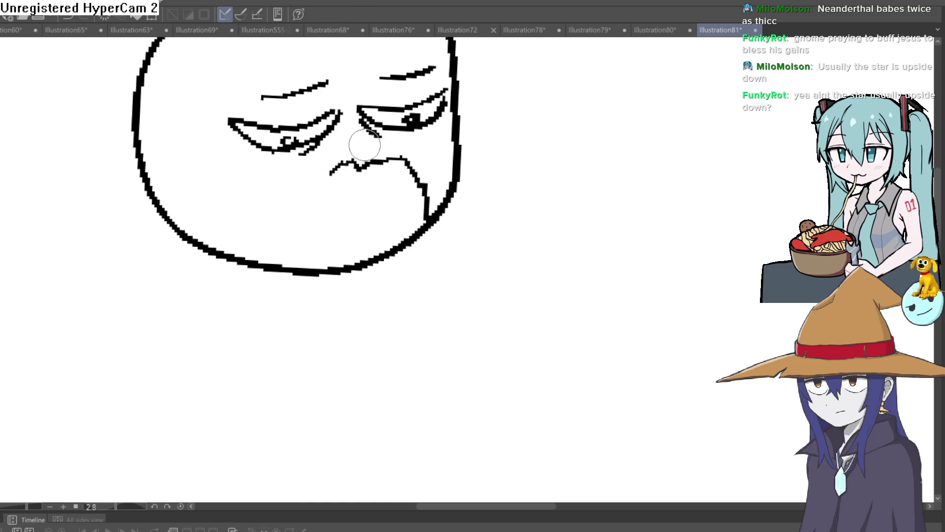
key("ctrl+z")
mouse_move(423, 219)
left_mouse_down()
mouse_move(401, 173)
mouse_move(367, 160)
mouse_move(312, 164)
mouse_move(272, 210)
mouse_move(257, 253)
mouse_move(260, 266)
mouse_move(312, 205)
mouse_move(371, 185)
mouse_move(423, 230)
left_mouse_up()
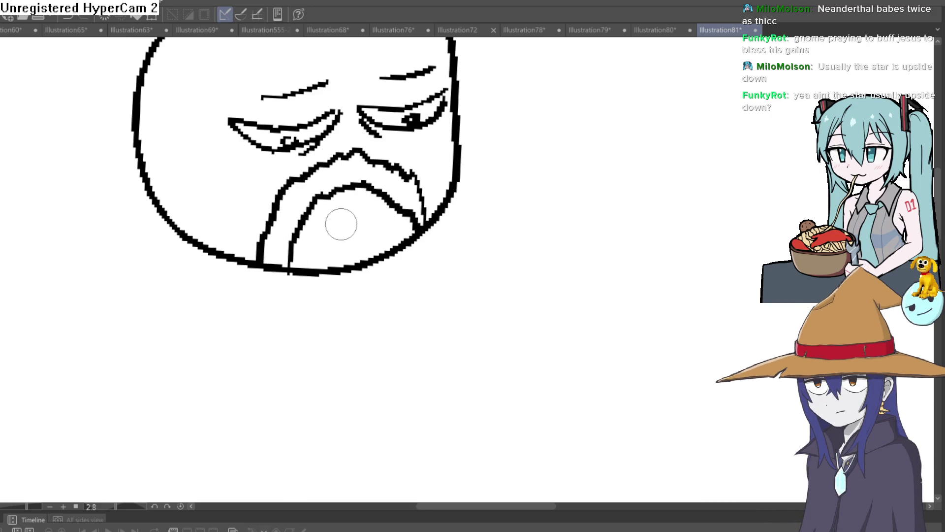
mouse_move(320, 237)
left_mouse_down()
mouse_move(366, 228)
mouse_move(378, 236)
left_mouse_up()
scroll(463, 224, "down", 5)
left_click_drag(463, 225, 411, 242)
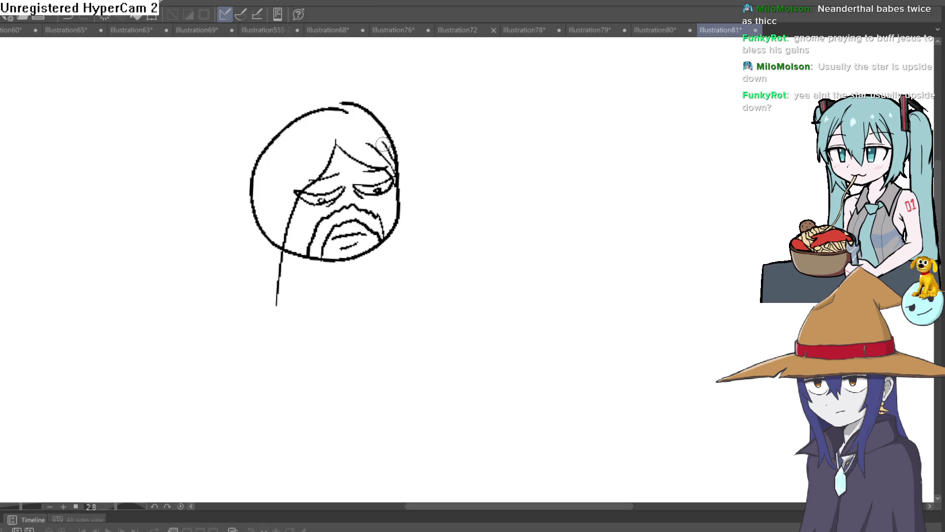
Draw long straight hair strands down both sides of the head and erase the upper-left excess.
mouse_move(401, 176)
left_mouse_down()
mouse_move(448, 345)
mouse_move(413, 211)
mouse_move(361, 106)
left_mouse_up()
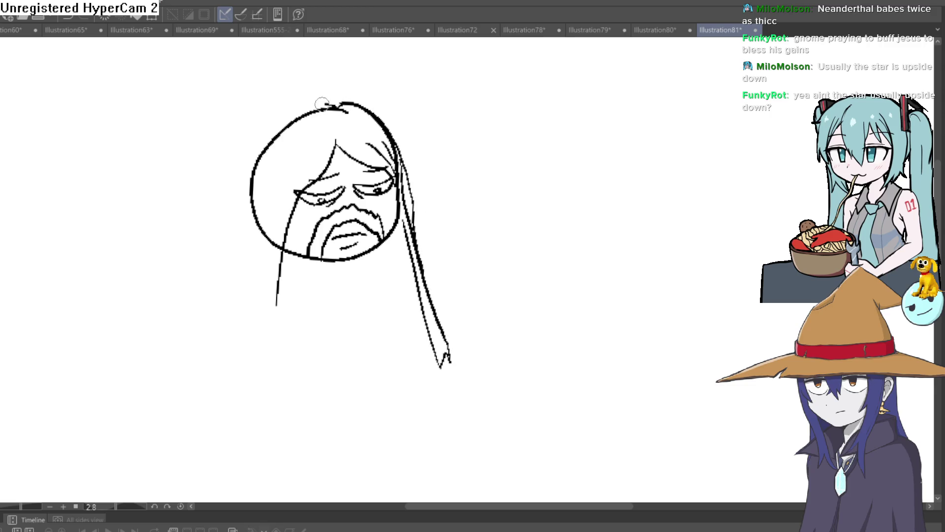
mouse_move(297, 175)
left_mouse_down()
mouse_move(270, 344)
mouse_move(279, 408)
mouse_move(284, 197)
left_mouse_up()
mouse_move(340, 148)
left_mouse_down()
mouse_move(330, 121)
mouse_move(248, 352)
left_mouse_up()
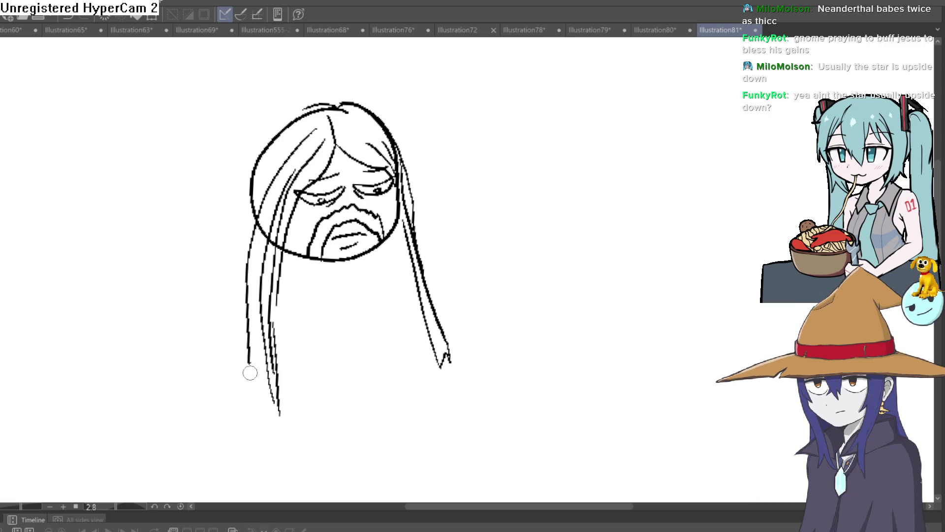
mouse_move(246, 263)
left_mouse_down()
mouse_move(294, 137)
mouse_move(251, 163)
mouse_move(235, 268)
left_mouse_up()
left_click_drag(248, 202, 240, 345)
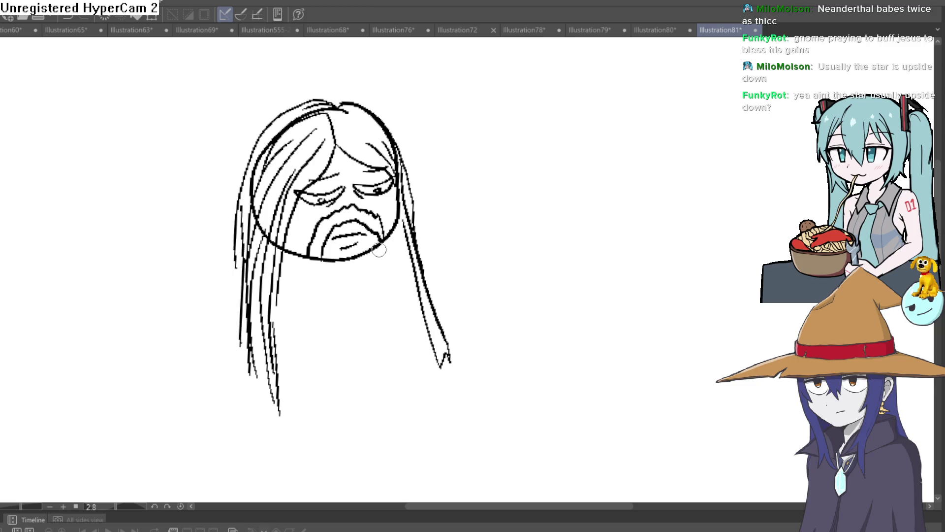
mouse_move(392, 247)
left_mouse_down()
mouse_move(433, 257)
mouse_move(437, 230)
left_mouse_up()
key("ctrl+0")
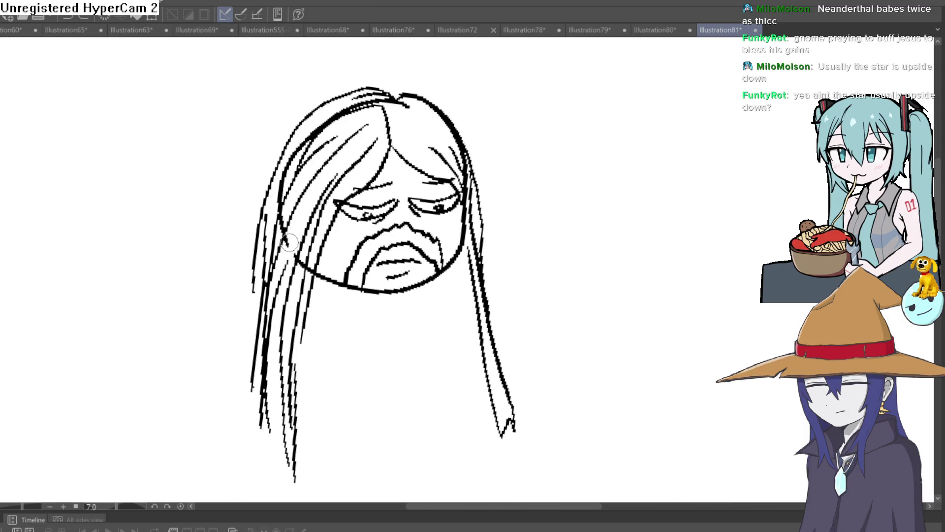
mouse_move(286, 192)
left_mouse_down()
mouse_move(303, 142)
mouse_move(321, 129)
left_mouse_up()
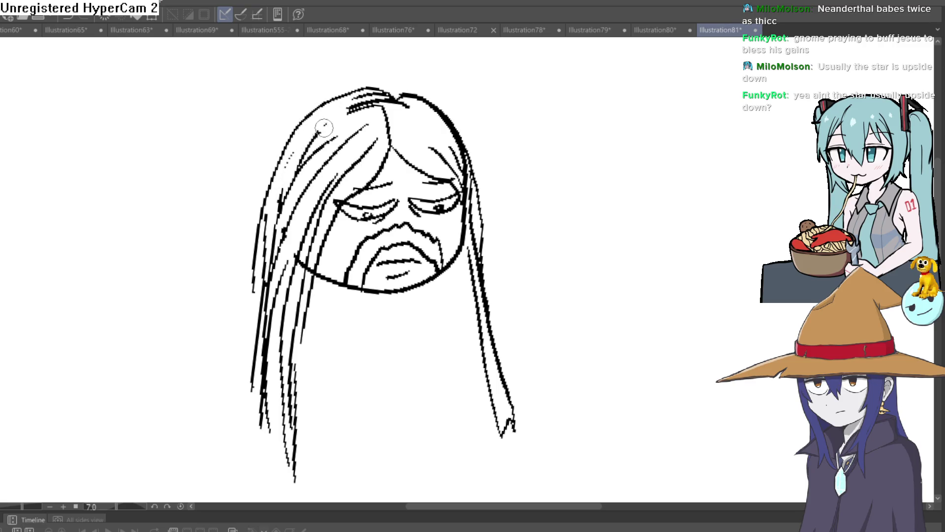
Thicken and extend the right hair strand below the chin, then begin the outstretched left arm.
left_click_drag(480, 179, 473, 157)
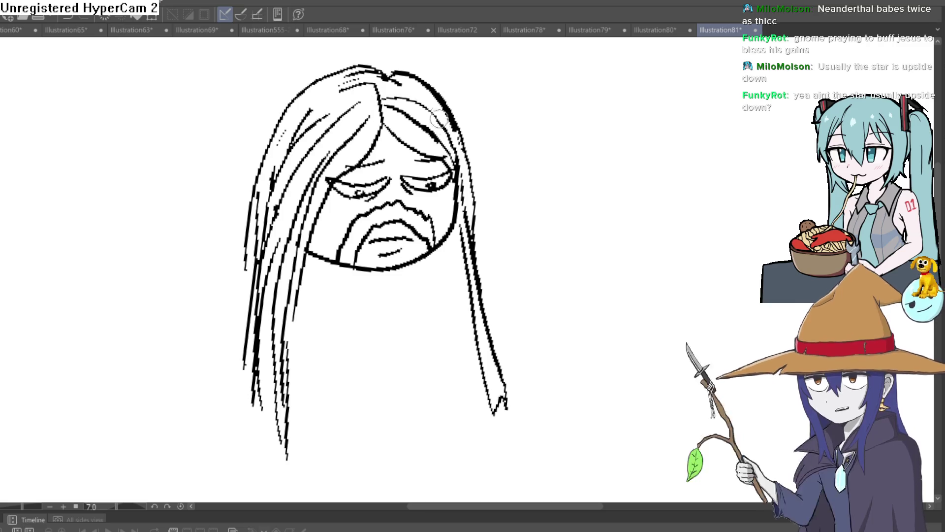
scroll(527, 177, "down", 2)
left_click_drag(527, 178, 502, 130)
scroll(448, 180, "up", 2)
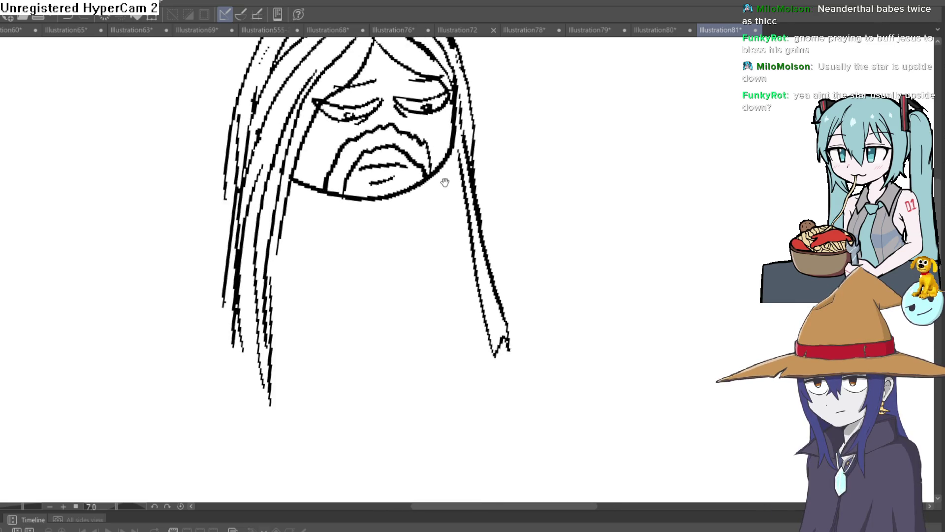
left_click_drag(435, 191, 436, 177)
left_click_drag(460, 142, 492, 396)
left_click_drag(473, 286, 510, 462)
left_click_drag(506, 424, 504, 264)
key("ctrl+z")
key("ctrl+z")
scroll(414, 188, "down", 3)
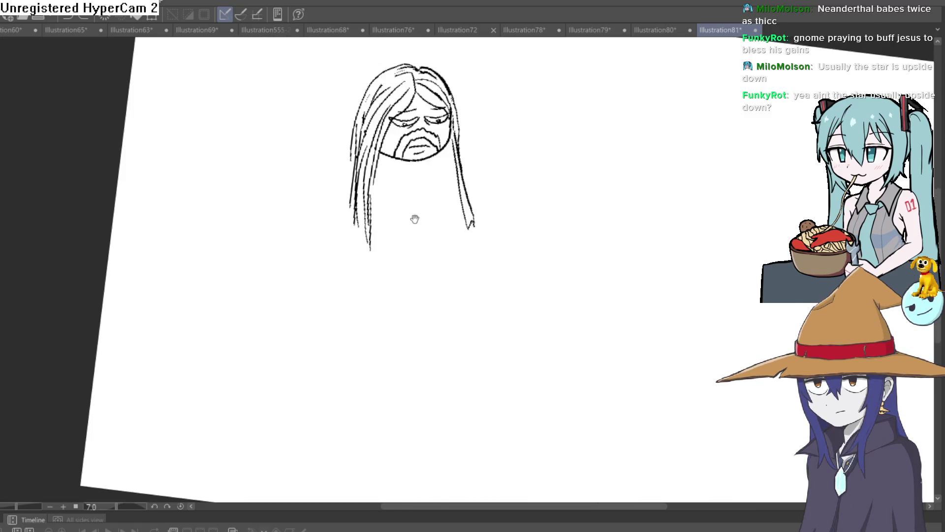
mouse_move(238, 215)
left_mouse_down()
mouse_move(264, 264)
mouse_move(349, 241)
left_mouse_up()
Draw the robe's sleeve hook, long fold line, left edges and hem.
left_click_drag(467, 185, 615, 220)
key("ctrl+z")
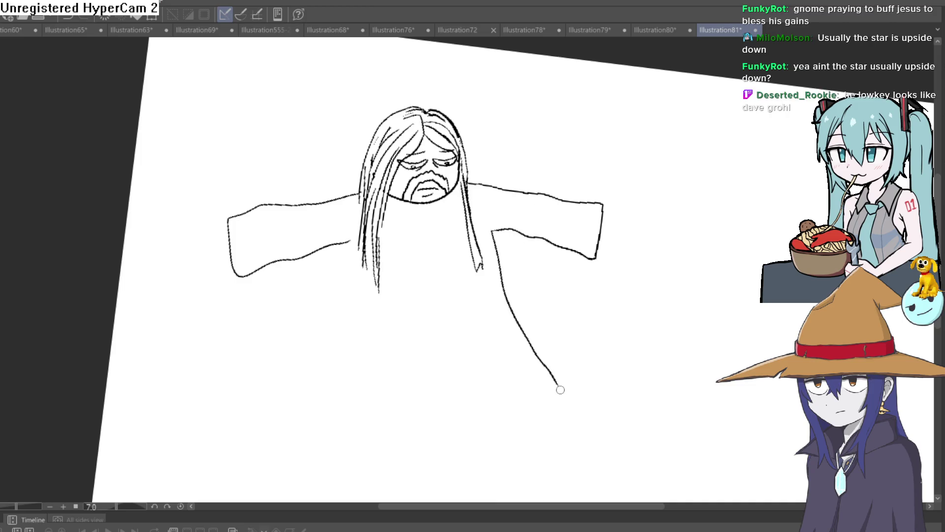
left_click_drag(494, 417, 481, 420)
left_click_drag(467, 279, 493, 403)
left_click_drag(412, 410, 418, 281)
left_click_drag(352, 348, 365, 298)
mouse_move(338, 388)
left_mouse_down()
mouse_move(311, 383)
mouse_move(362, 265)
mouse_move(355, 251)
left_mouse_up()
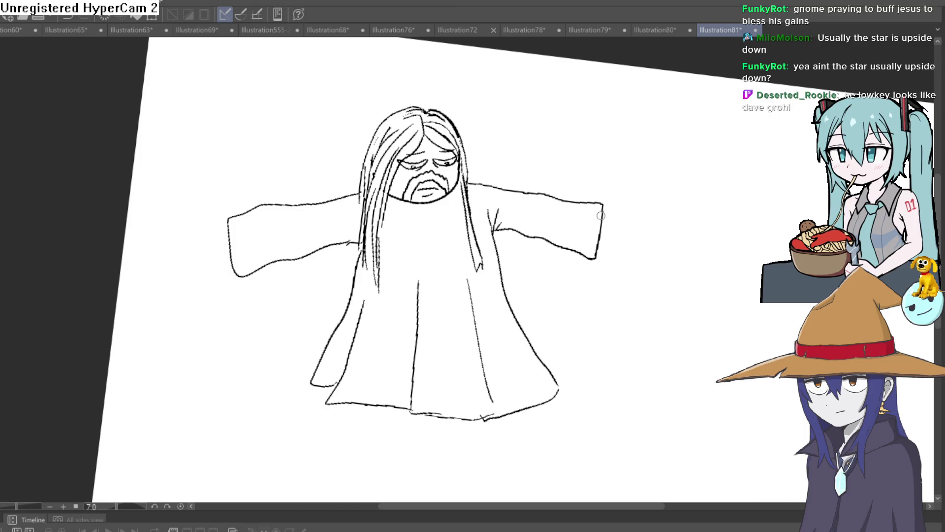
Sketch the room's wavy ceiling line and left wall line, then zoom out to see the room.
left_click_drag(531, 149, 518, 171)
mouse_move(127, 136)
left_mouse_down()
mouse_move(359, 116)
mouse_move(423, 84)
left_mouse_up()
left_click_drag(427, 81, 570, 208)
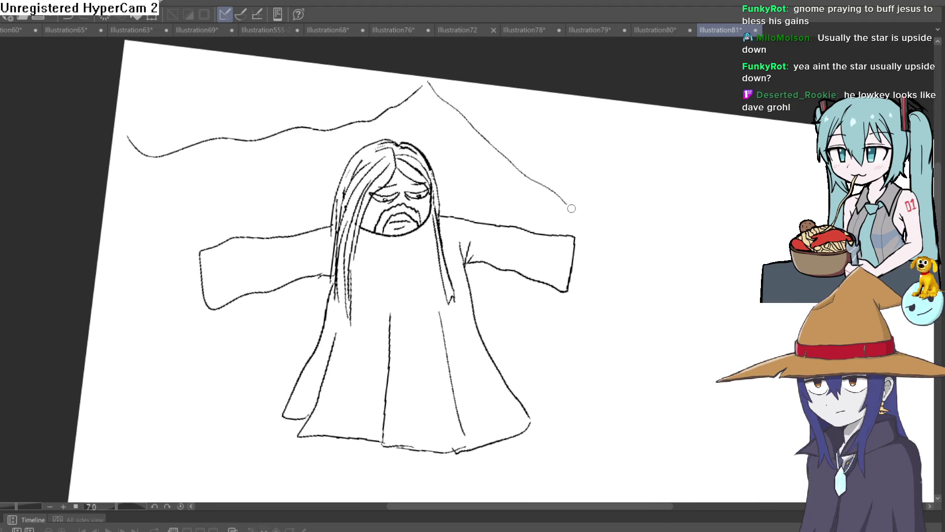
left_click_drag(205, 177, 207, 193)
mouse_move(155, 127)
left_mouse_down()
mouse_move(93, 453)
mouse_move(581, 187)
mouse_move(557, 171)
left_mouse_up()
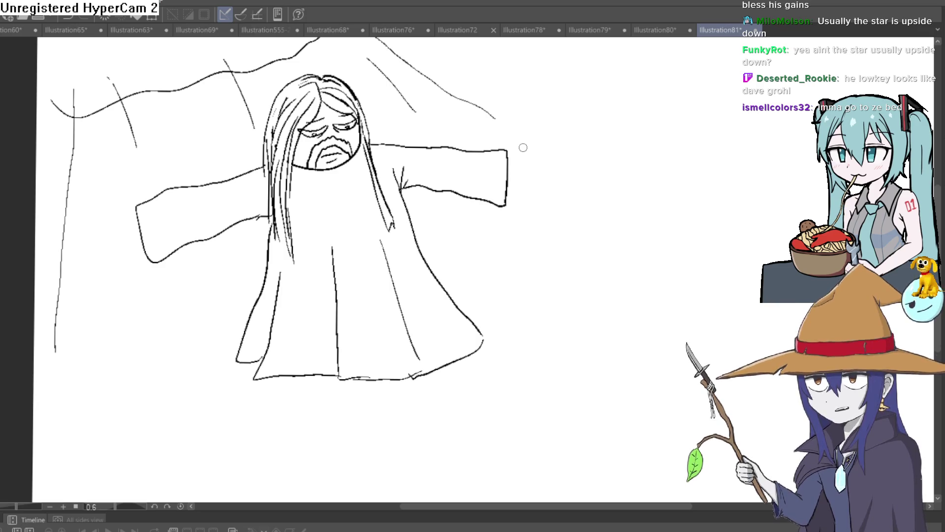
mouse_move(574, 254)
left_mouse_down()
mouse_move(513, 188)
mouse_move(470, 181)
left_mouse_up()
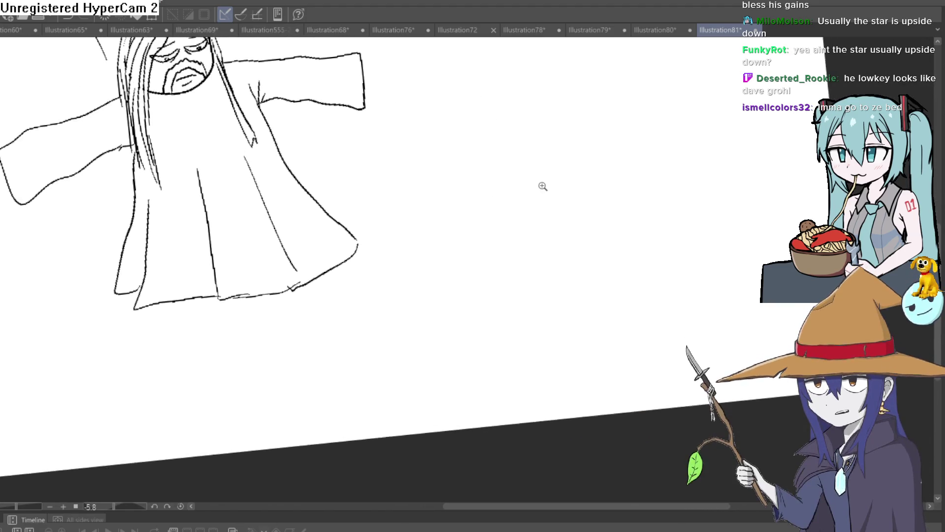
scroll(544, 184, "down", 3)
mouse_move(618, 213)
left_mouse_down()
mouse_move(555, 221)
mouse_move(481, 251)
mouse_move(478, 261)
left_mouse_up()
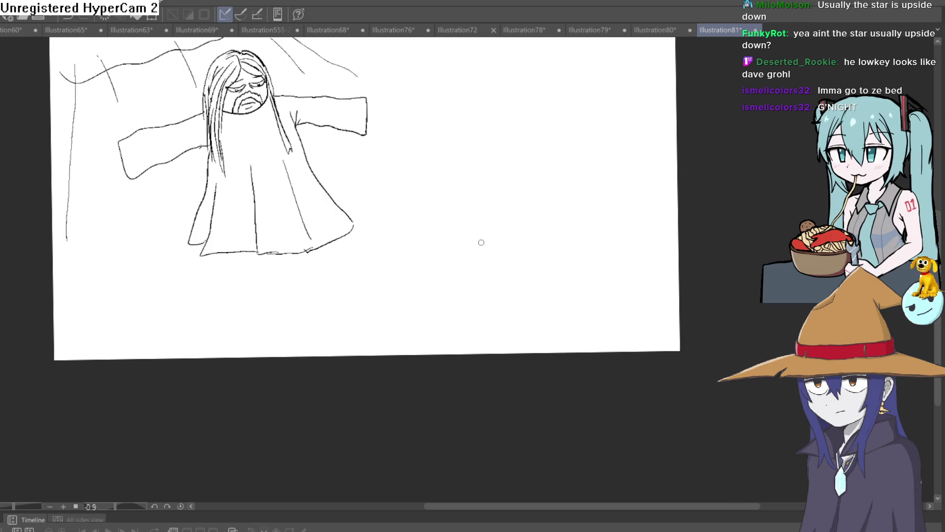
Start the gnome's oval head outline to the right of the robed figure.
left_click_drag(470, 264, 501, 266)
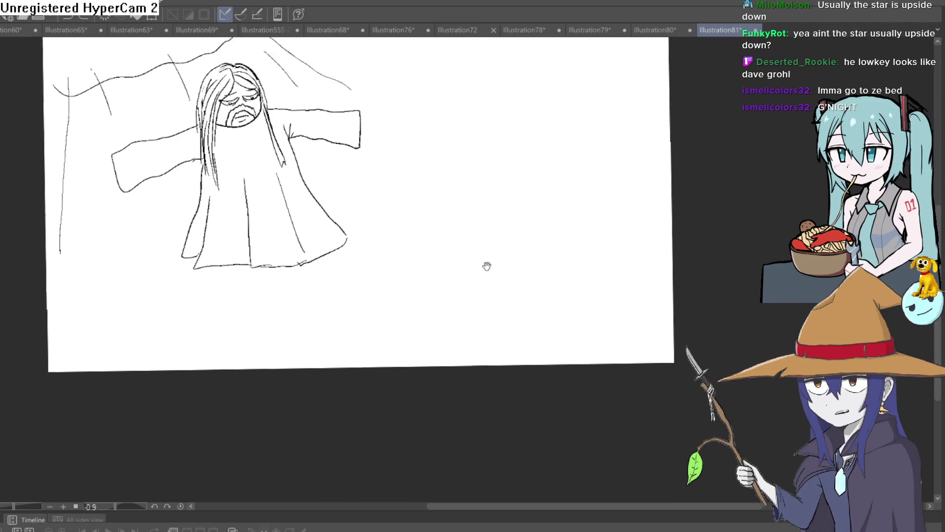
scroll(490, 262, "up", 2)
left_click_drag(482, 262, 479, 280)
scroll(479, 281, "down", 2)
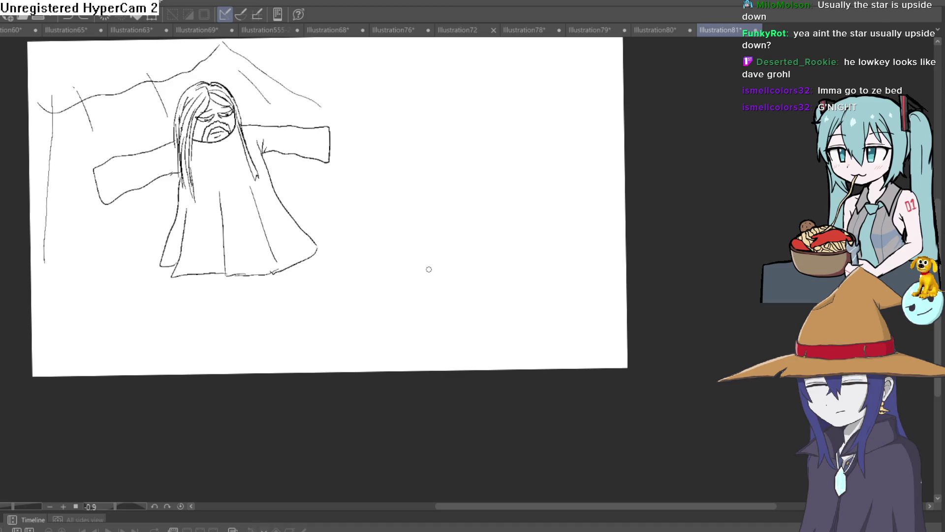
key("ctrl+z")
mouse_move(418, 317)
left_mouse_down()
mouse_move(443, 241)
mouse_move(479, 305)
mouse_move(423, 328)
left_mouse_up()
scroll(409, 305, "up", 2)
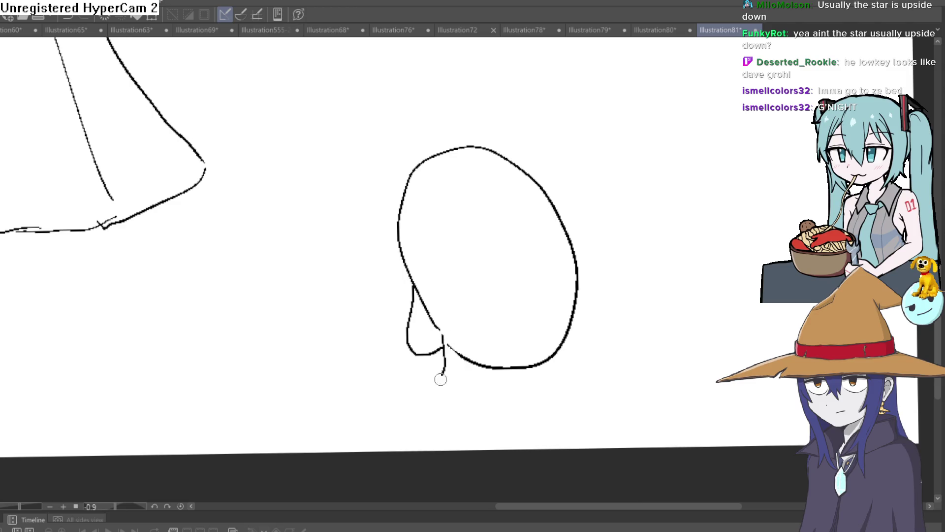
Draw the drooping pointed cap over the gnome's head, erasing the overlapping inner hat line.
left_click_drag(435, 421, 460, 433)
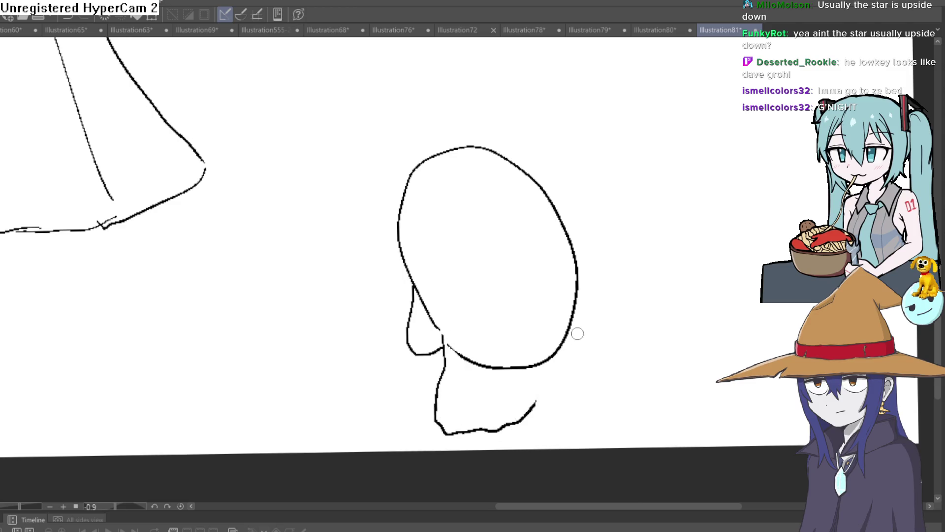
left_click_drag(576, 335, 513, 306)
key("ctrl+z")
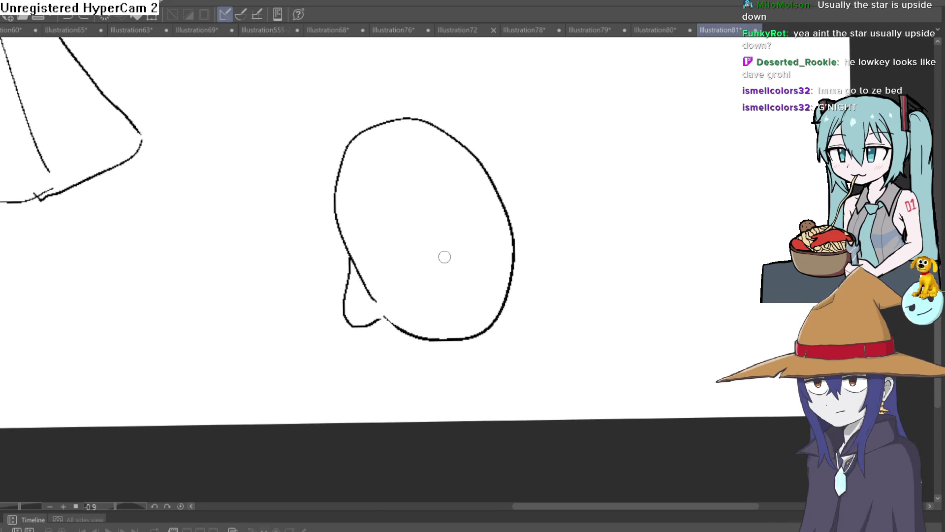
left_click_drag(340, 170, 475, 134)
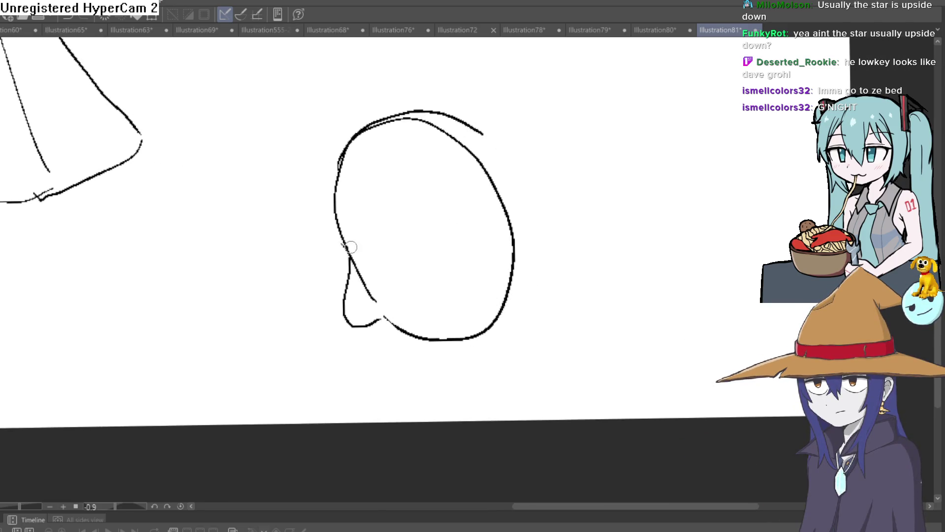
mouse_move(333, 176)
left_mouse_down()
mouse_move(411, 80)
mouse_move(560, 155)
mouse_move(416, 137)
left_mouse_up()
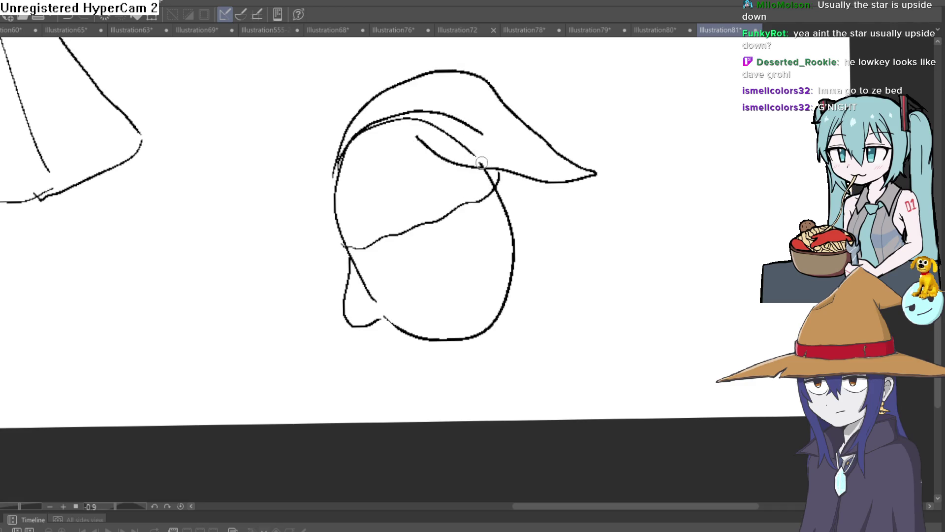
mouse_move(481, 162)
left_mouse_down()
mouse_move(428, 117)
mouse_move(356, 141)
left_mouse_up()
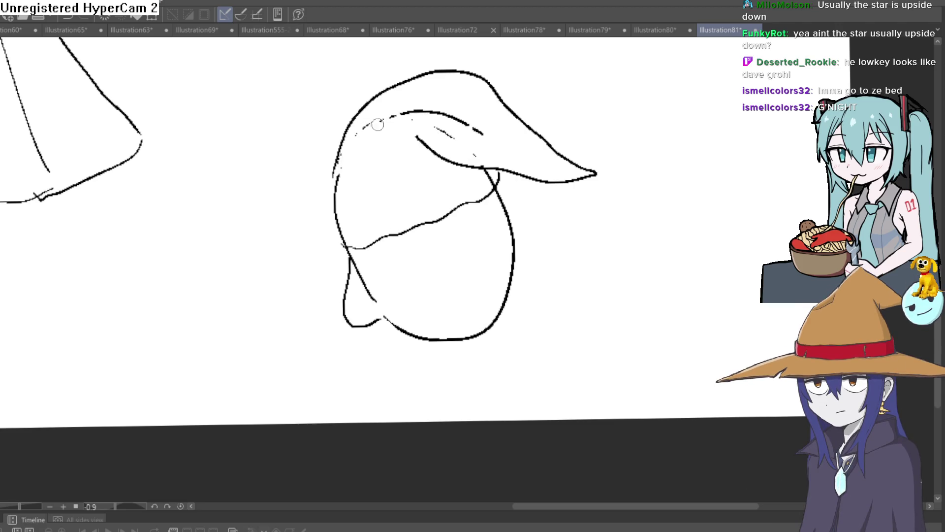
left_click_drag(483, 132, 427, 114)
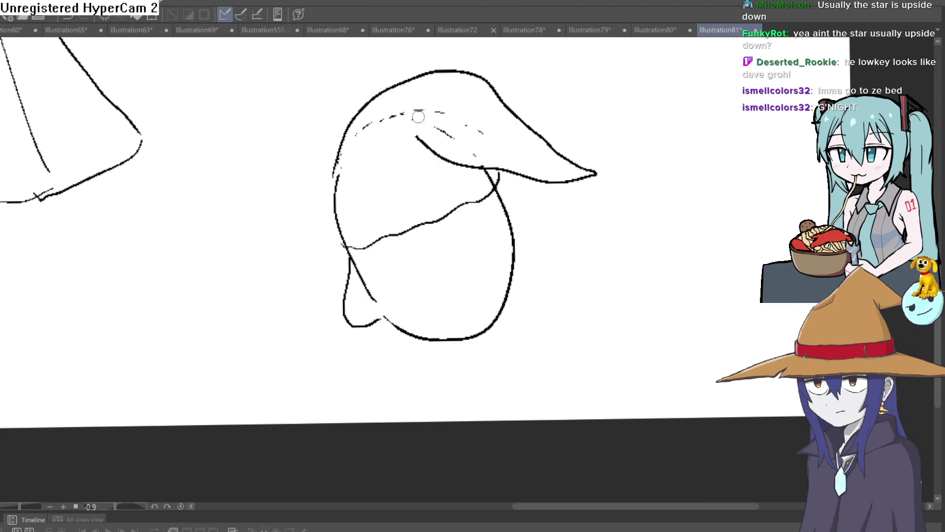
Add wrinkle folds across the brow, the big nose bump, nostril and mouth lines.
left_click(376, 260)
mouse_move(340, 281)
left_mouse_down()
mouse_move(315, 211)
mouse_move(336, 237)
mouse_move(403, 221)
left_mouse_up()
mouse_move(331, 254)
left_mouse_down()
mouse_move(412, 242)
mouse_move(369, 264)
left_mouse_up()
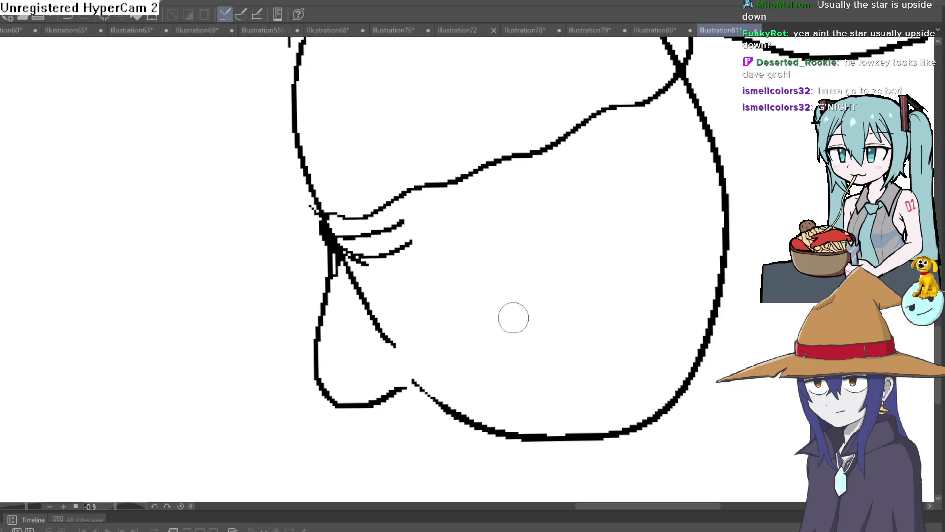
left_click_drag(510, 313, 468, 231)
mouse_move(372, 297)
left_mouse_down()
mouse_move(392, 342)
mouse_move(418, 342)
mouse_move(459, 365)
mouse_move(475, 324)
mouse_move(456, 350)
mouse_move(405, 325)
left_mouse_up()
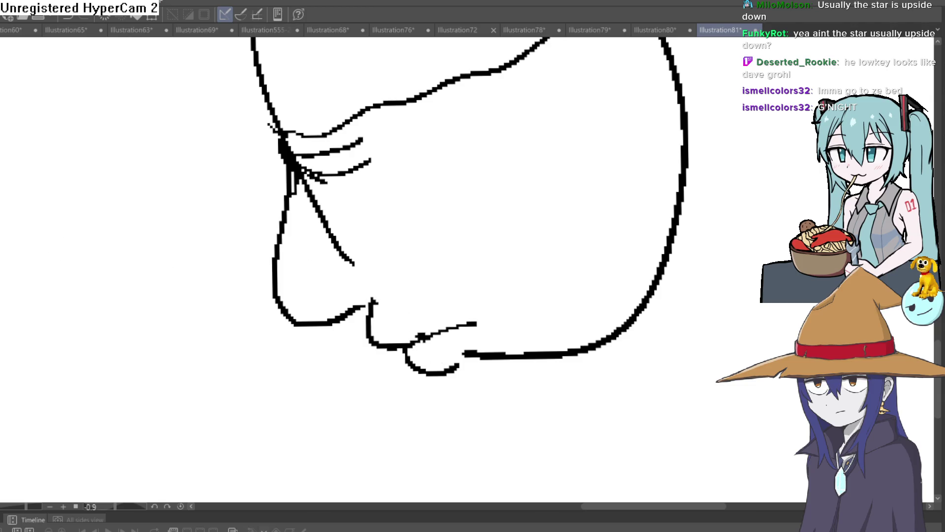
left_click_drag(487, 337, 460, 287)
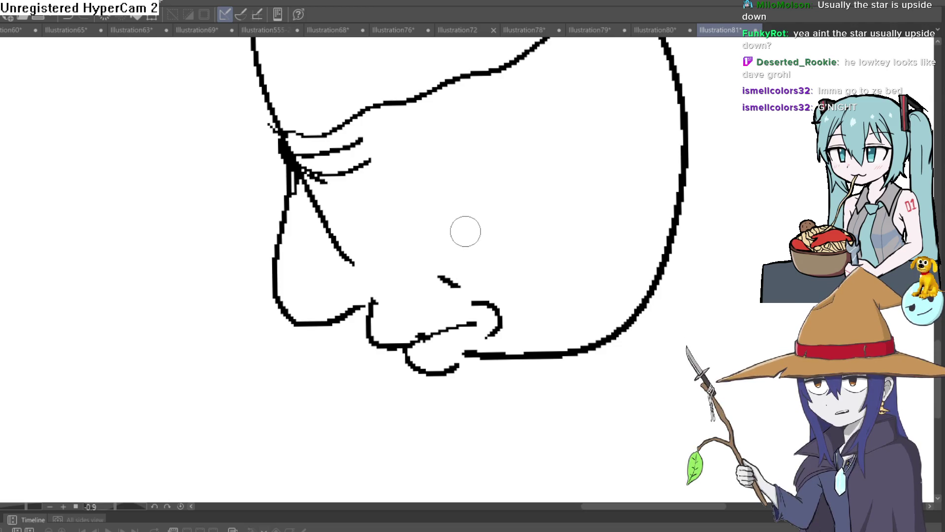
Touch up the hat brim and forehead outline, then pan out to show both figures.
scroll(591, 313, "down", 3)
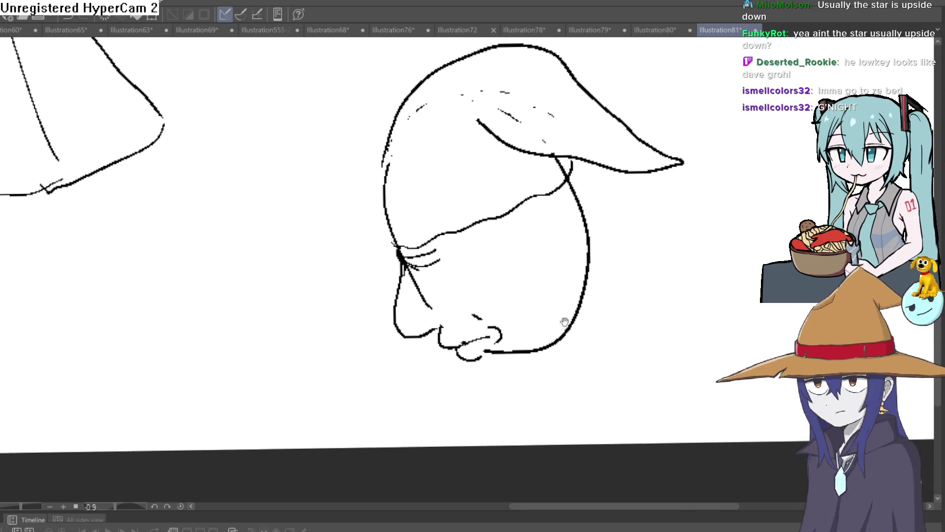
mouse_move(575, 157)
left_mouse_down()
mouse_move(554, 177)
mouse_move(425, 229)
left_mouse_up()
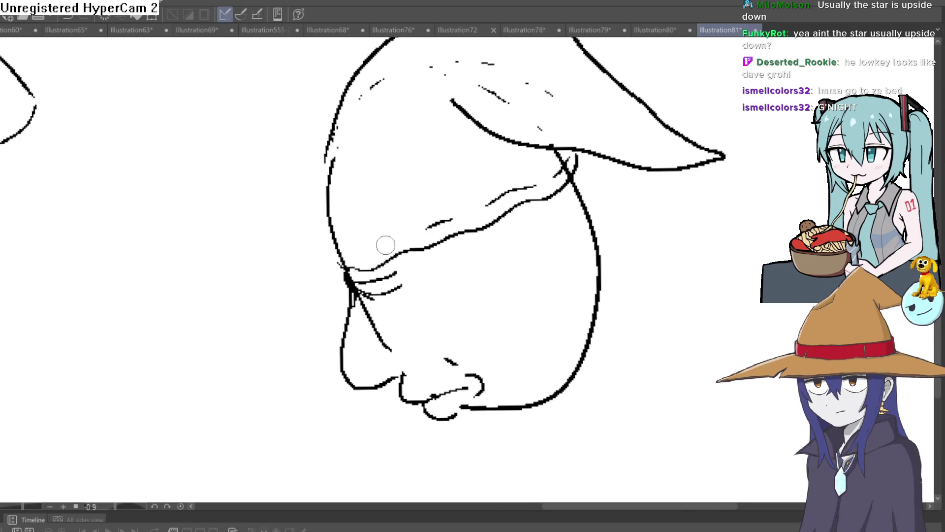
left_click_drag(356, 266, 332, 247)
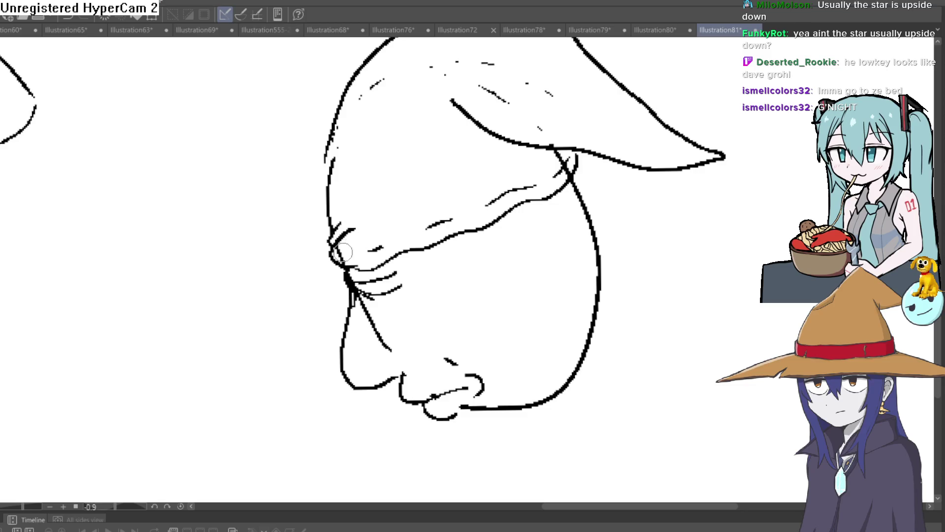
scroll(350, 249, "down", 5)
scroll(493, 256, "down", 1)
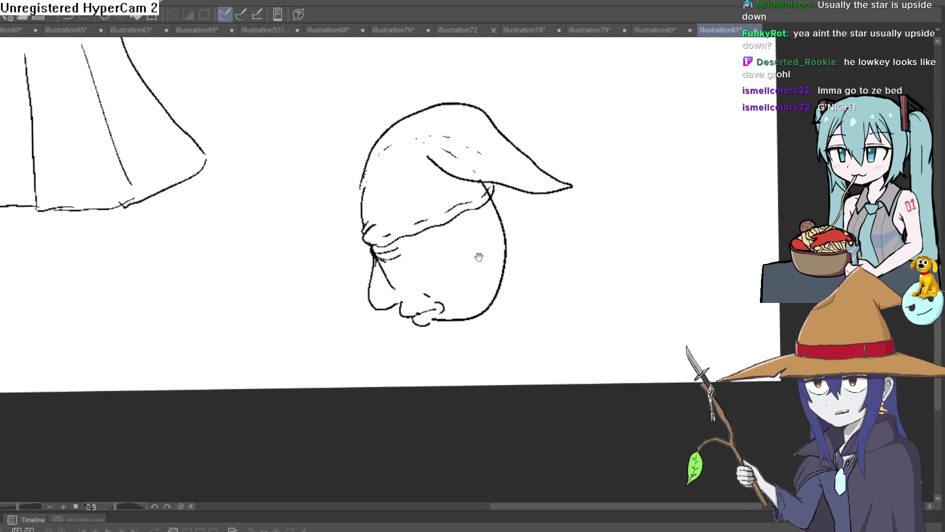
scroll(486, 272, "down", 2)
left_click_drag(487, 272, 468, 263)
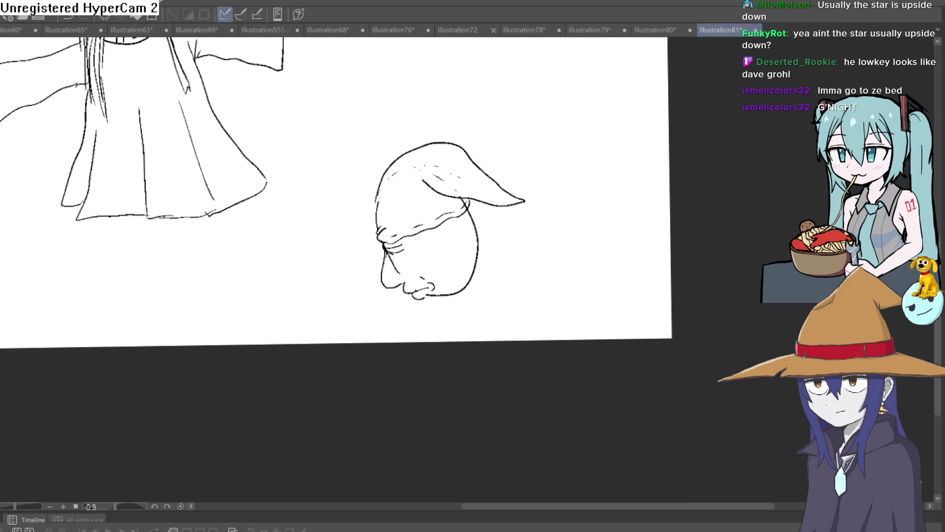
Cancel an unchanged transform, reframe the view on the gnome's face, and undo the neck stroke.
key("ctrl+t")
key("Return")
mouse_move(419, 331)
left_mouse_down()
mouse_move(432, 384)
mouse_move(494, 359)
mouse_move(546, 258)
mouse_move(544, 242)
mouse_move(538, 261)
mouse_move(560, 238)
mouse_move(532, 258)
mouse_move(512, 246)
left_mouse_up()
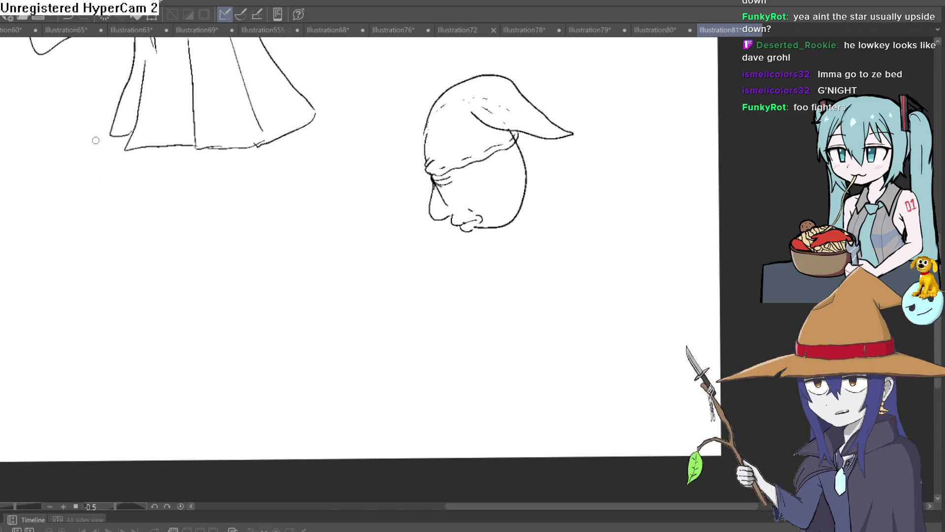
scroll(495, 235, "up", 2)
scroll(495, 235, "up", 1)
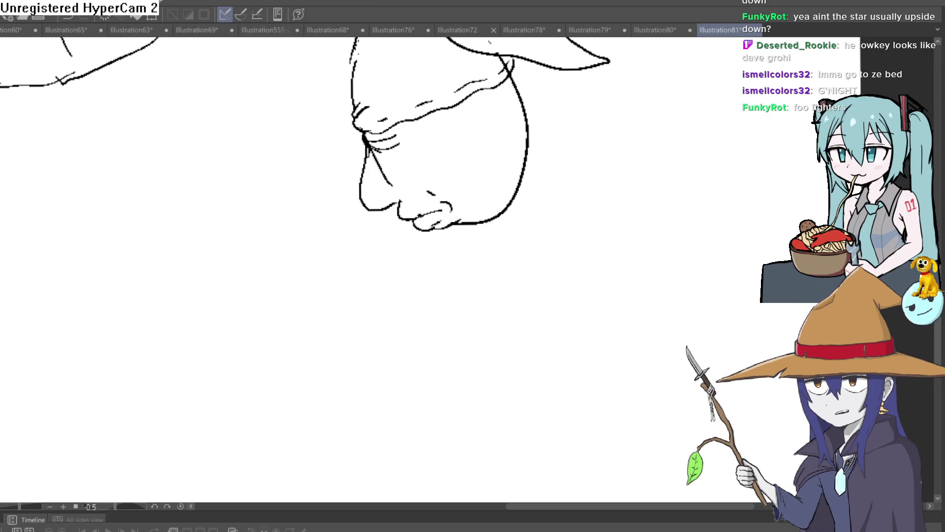
mouse_move(450, 253)
left_mouse_down()
mouse_move(438, 229)
mouse_move(454, 230)
left_mouse_up()
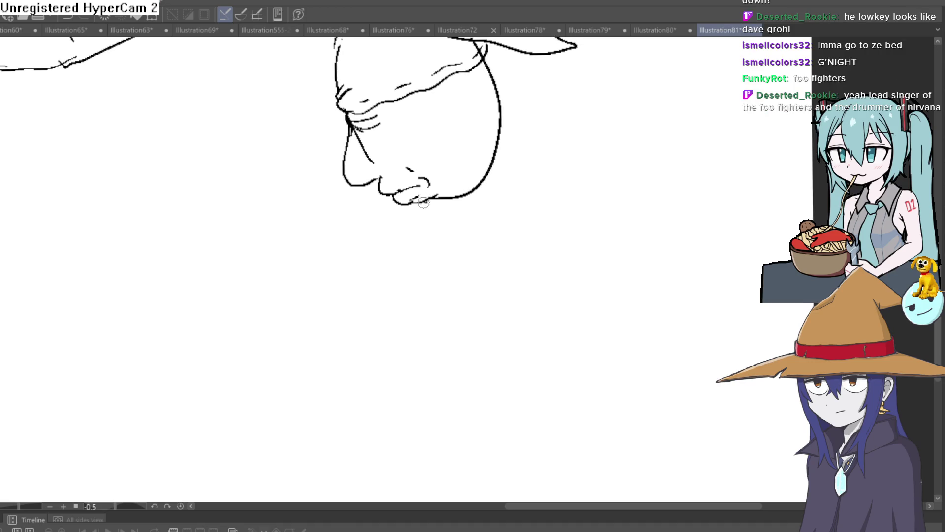
key("ctrl+z")
Draw the gnome's shoulder arc, neck lines, raised arm outline and redrawn nose curve.
mouse_move(442, 164)
left_mouse_down()
mouse_move(476, 131)
mouse_move(530, 168)
mouse_move(496, 155)
mouse_move(475, 190)
mouse_move(439, 197)
mouse_move(467, 192)
mouse_move(402, 243)
left_mouse_up()
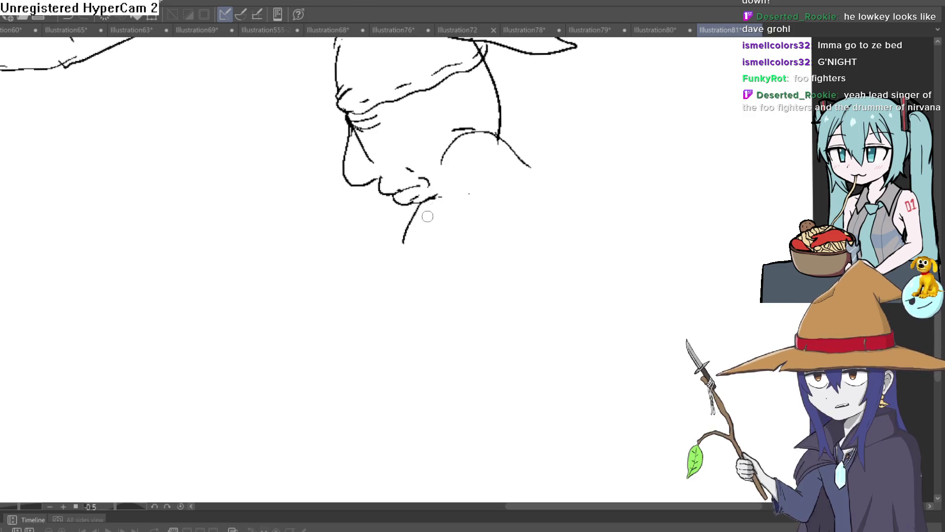
mouse_move(479, 162)
left_mouse_down()
mouse_move(522, 209)
mouse_move(530, 197)
left_mouse_up()
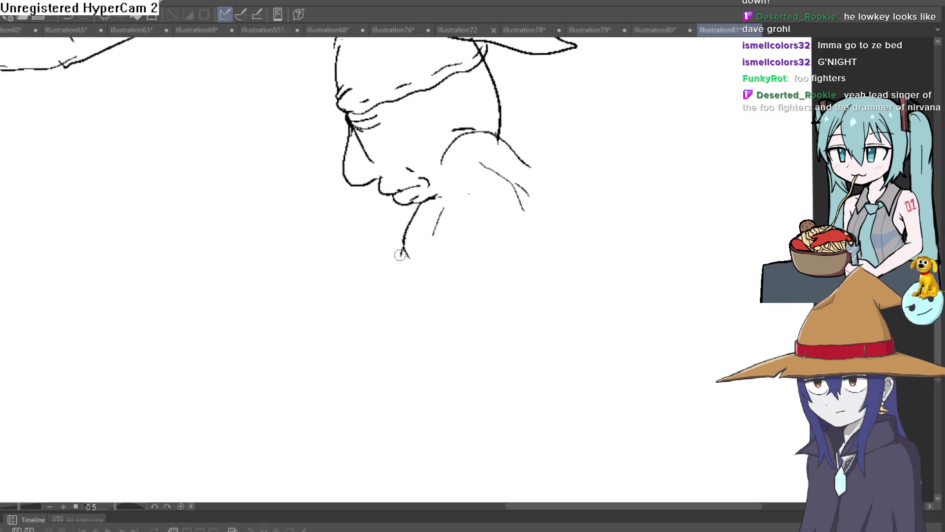
key("ctrl+z")
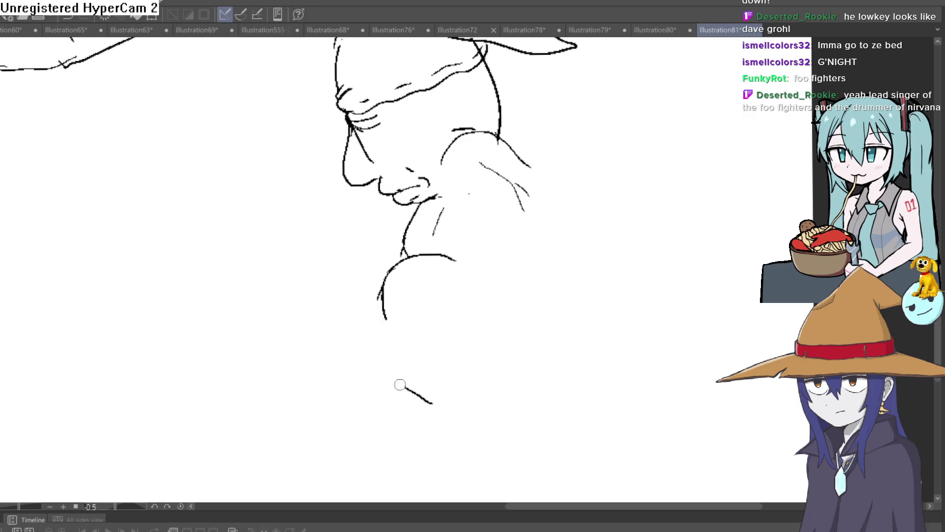
mouse_move(456, 259)
left_mouse_down()
mouse_move(482, 354)
mouse_move(443, 399)
left_mouse_up()
mouse_move(428, 401)
left_mouse_down()
mouse_move(389, 389)
mouse_move(332, 276)
mouse_move(349, 252)
left_mouse_up()
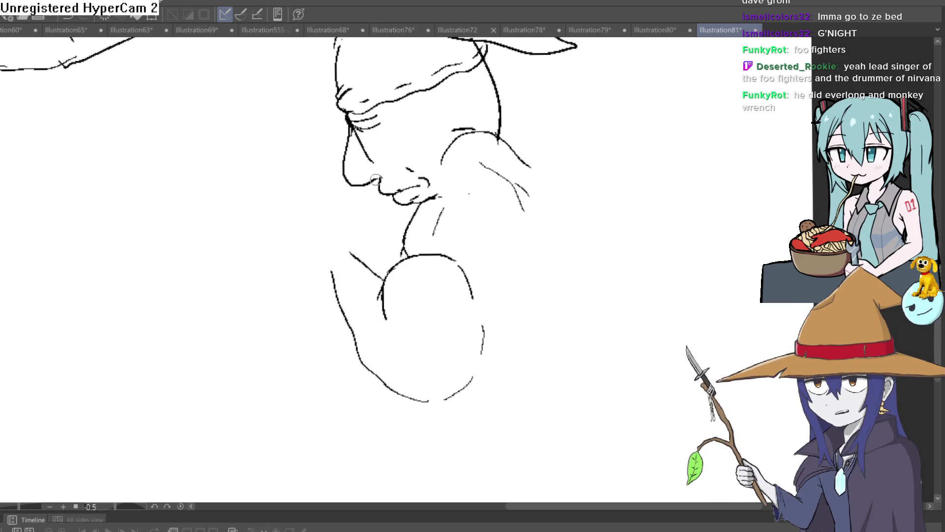
left_click_drag(385, 174, 373, 156)
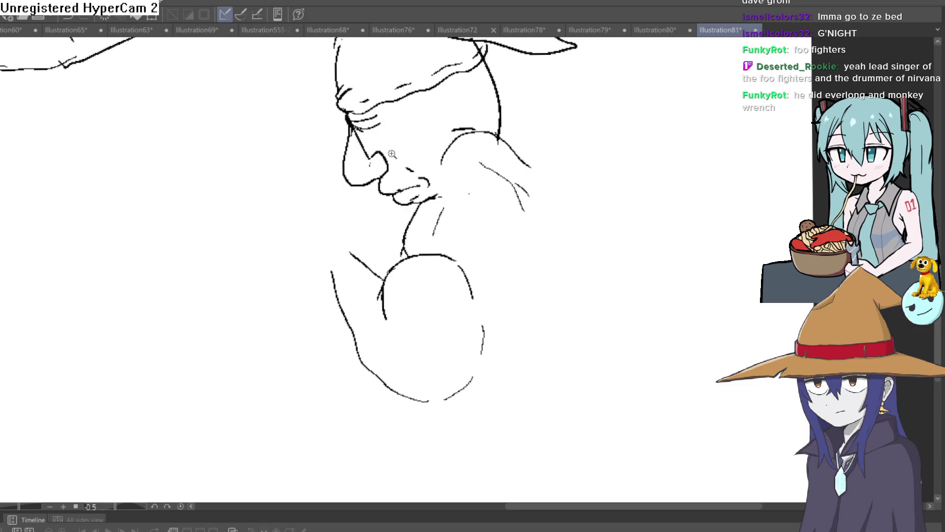
left_click(397, 146)
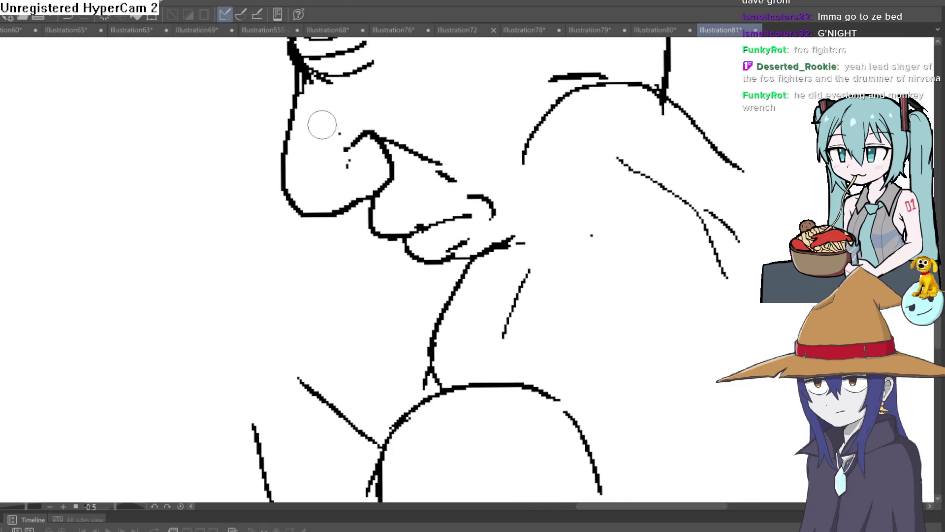
key("ctrl+minus")
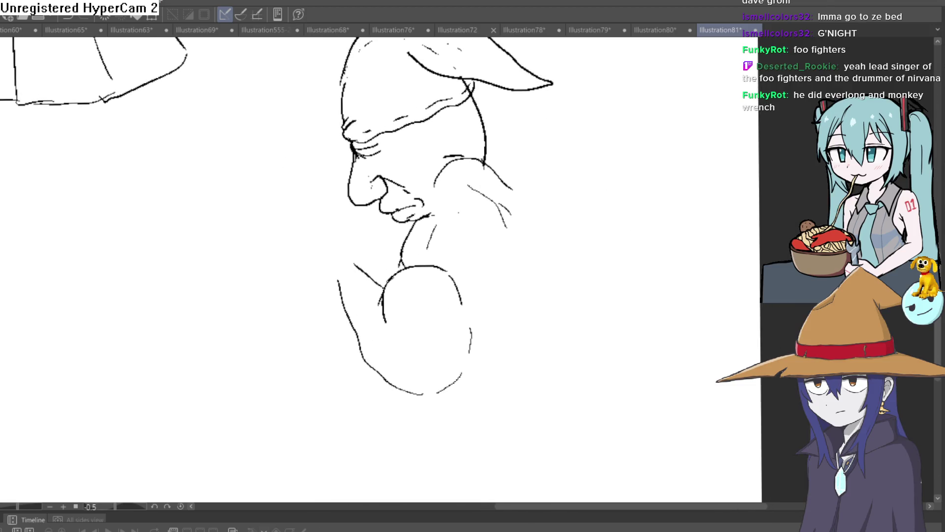
Extend the left shoulder line, add the jaw line, and draw the praying hand's long fingers.
scroll(412, 236, "up", 2)
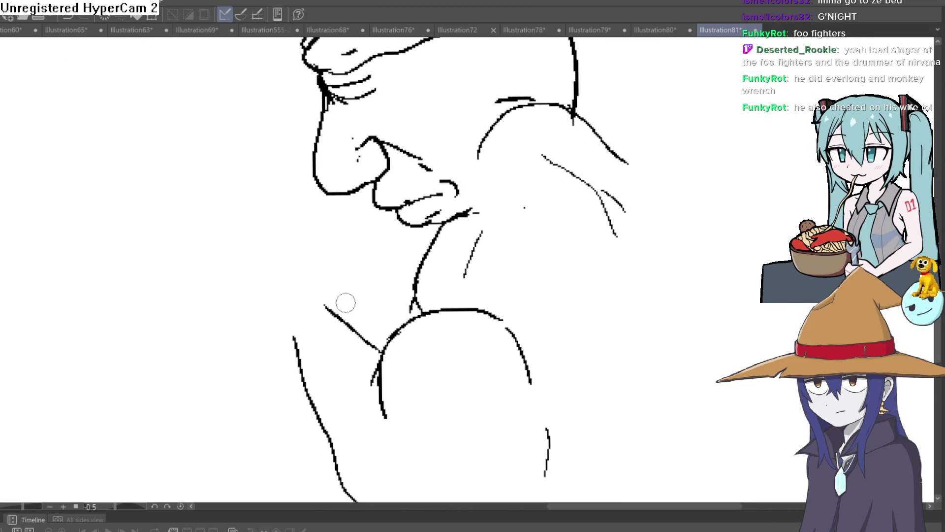
left_click_drag(288, 325, 255, 299)
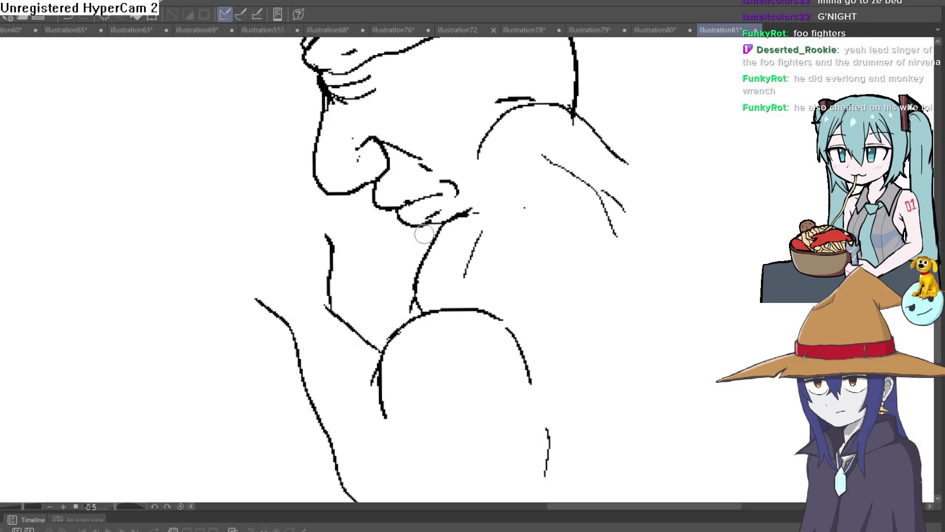
mouse_move(431, 247)
left_mouse_down()
mouse_move(362, 256)
mouse_move(345, 220)
mouse_move(297, 178)
mouse_move(294, 236)
mouse_move(256, 150)
mouse_move(268, 237)
mouse_move(262, 165)
mouse_move(297, 202)
left_mouse_up()
mouse_move(283, 241)
left_mouse_down()
mouse_move(276, 152)
mouse_move(289, 180)
left_mouse_up()
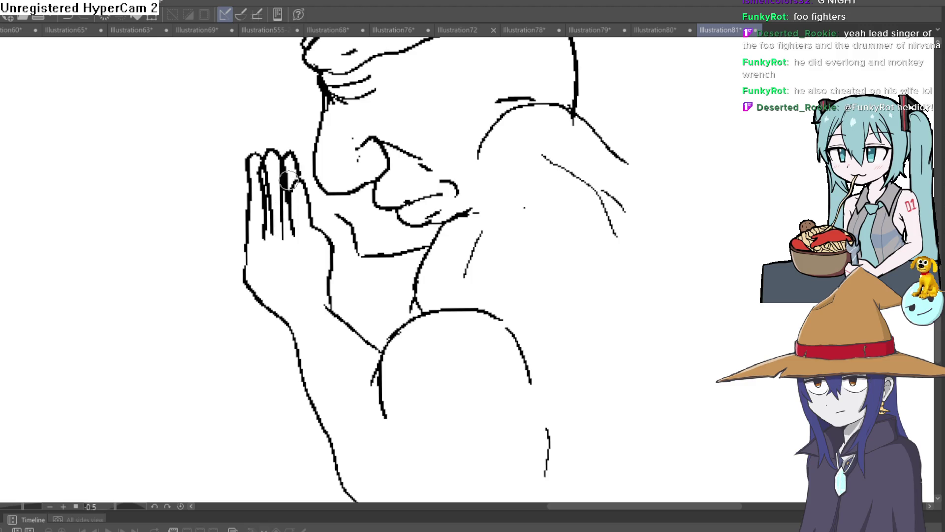
key("ctrl+z")
key("ctrl+z")
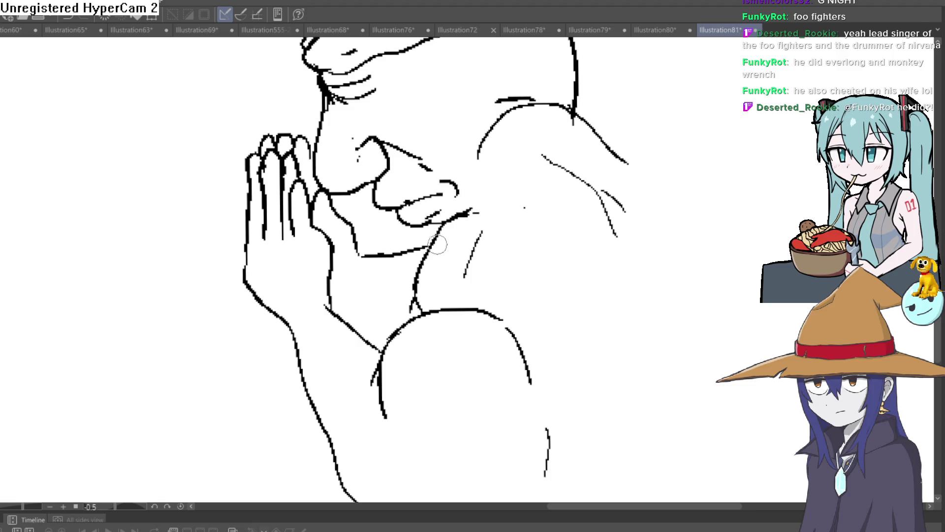
scroll(433, 240, "down", 2)
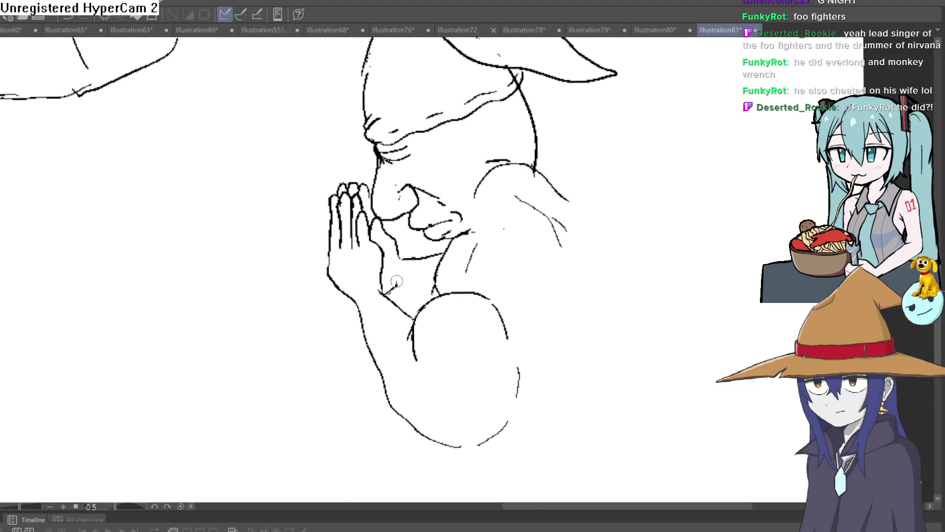
Sketch the gnome's arm and back contours and the top line of his shoulder.
scroll(530, 285, "down", 3)
scroll(589, 298, "up", 2)
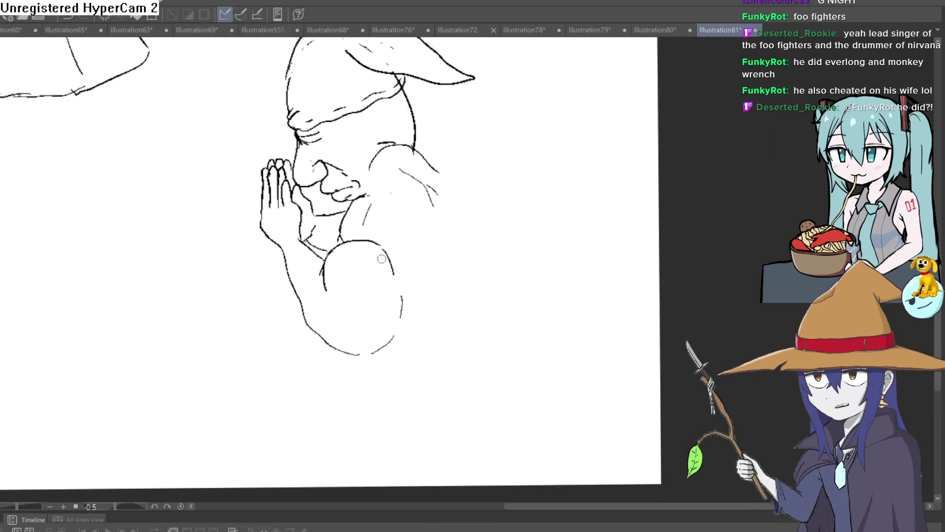
left_click_drag(347, 230, 392, 241)
left_click_drag(406, 276, 447, 273)
mouse_move(433, 211)
left_mouse_down()
mouse_move(470, 251)
mouse_move(484, 309)
left_mouse_up()
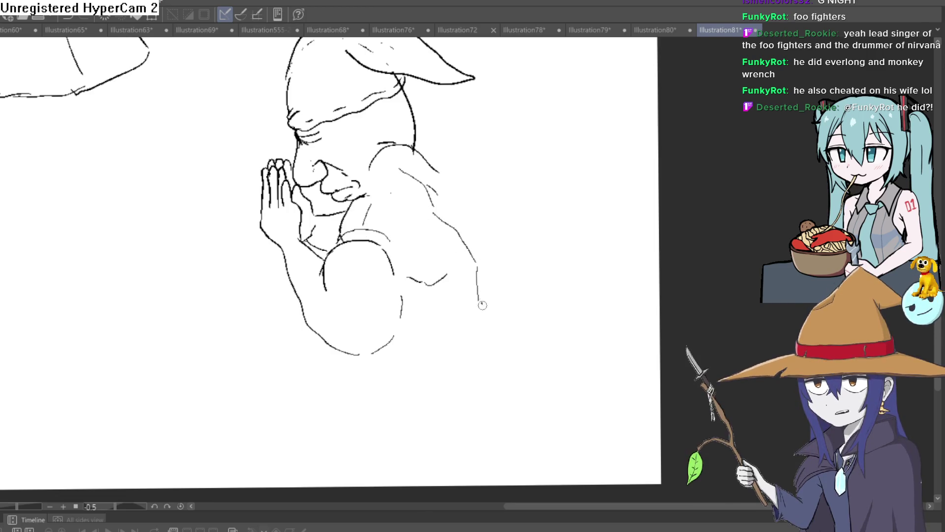
left_click_drag(401, 347, 412, 347)
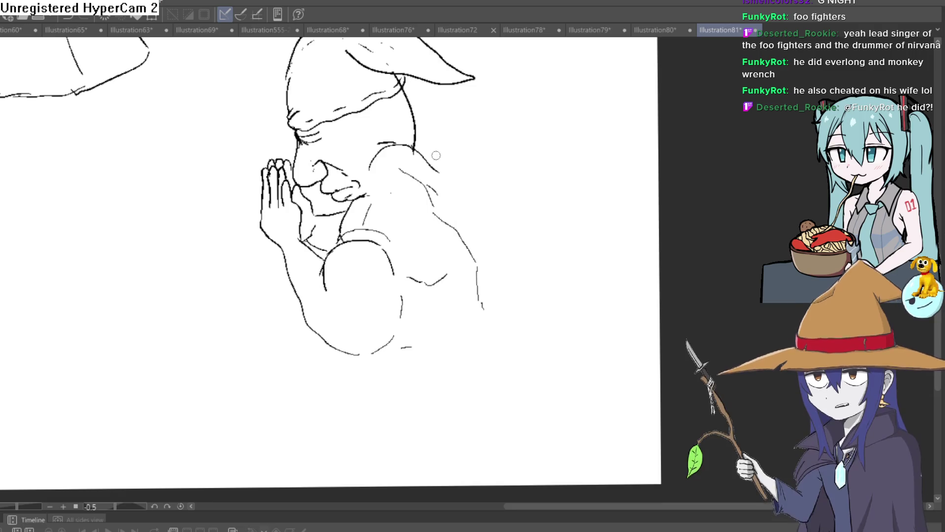
mouse_move(413, 148)
left_mouse_down()
mouse_move(477, 146)
mouse_move(448, 170)
mouse_move(463, 215)
left_mouse_up()
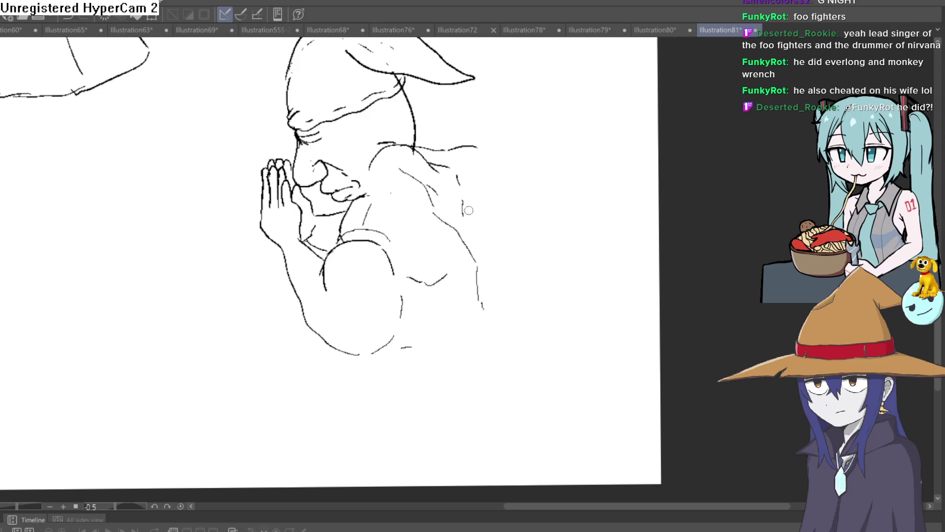
Add a back muscle bulge, refine both shoulders, and draw the lower back with belt fold marks.
left_click_drag(495, 181, 488, 249)
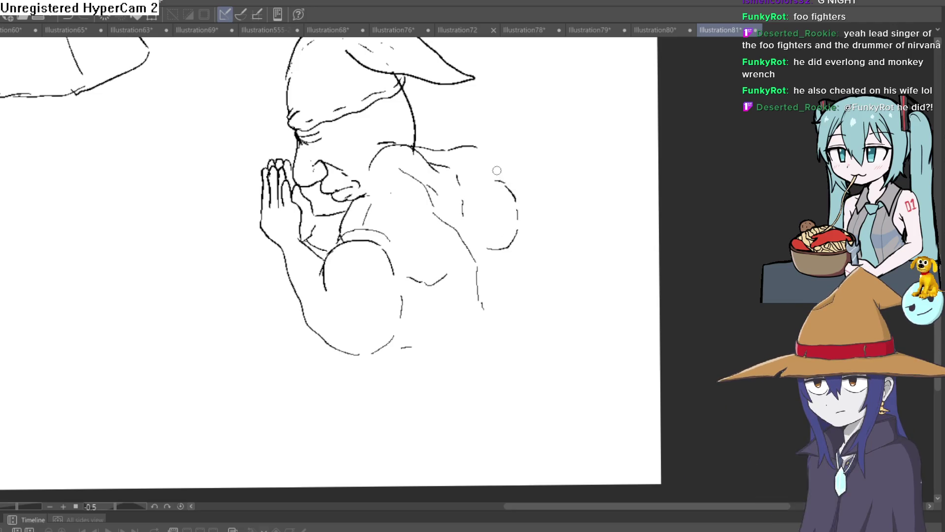
left_click_drag(418, 140, 465, 139)
left_click_drag(502, 169, 515, 192)
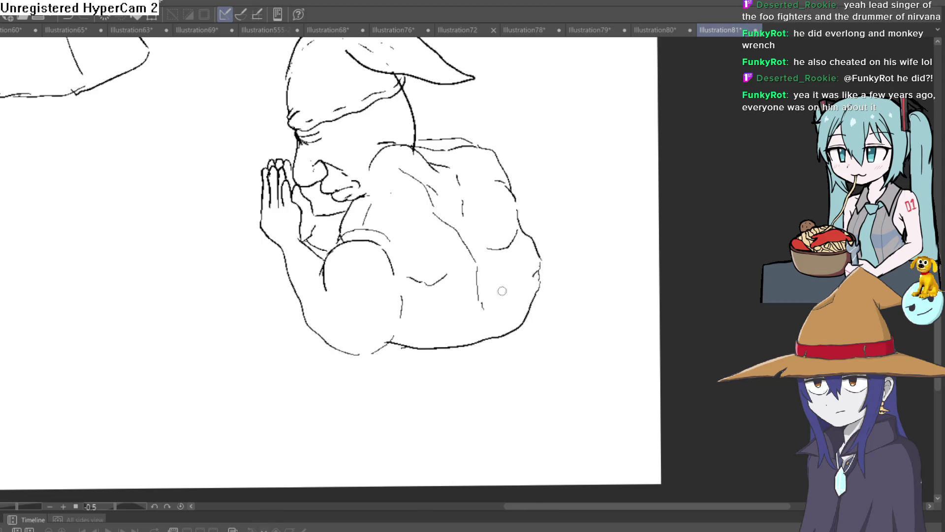
left_click_drag(539, 276, 536, 288)
mouse_move(515, 320)
left_mouse_down()
mouse_move(389, 339)
mouse_move(441, 341)
left_mouse_up()
left_click_drag(472, 332, 521, 318)
Recentre and zoom in on the gnome's back, undoing the stray stroke near the elbow.
scroll(530, 306, "down", 3)
scroll(500, 350, "up", 4)
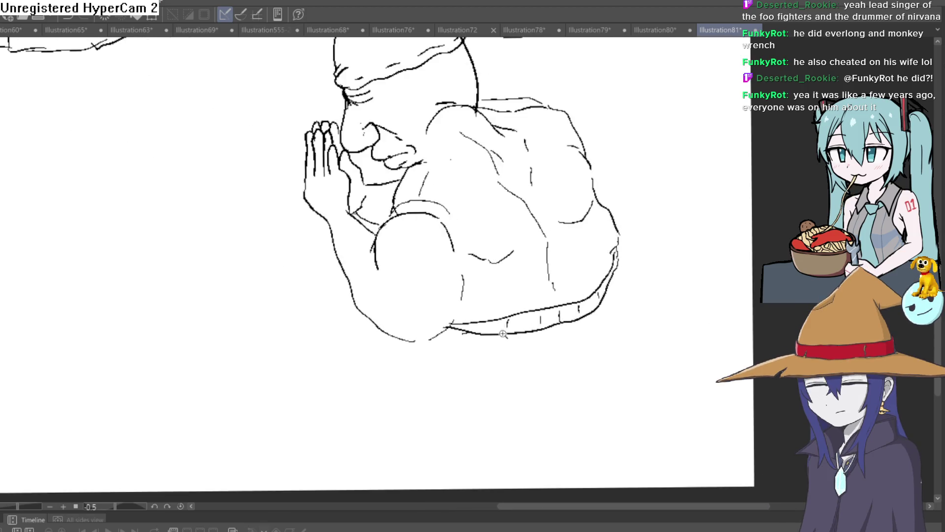
scroll(413, 306, "down", 1)
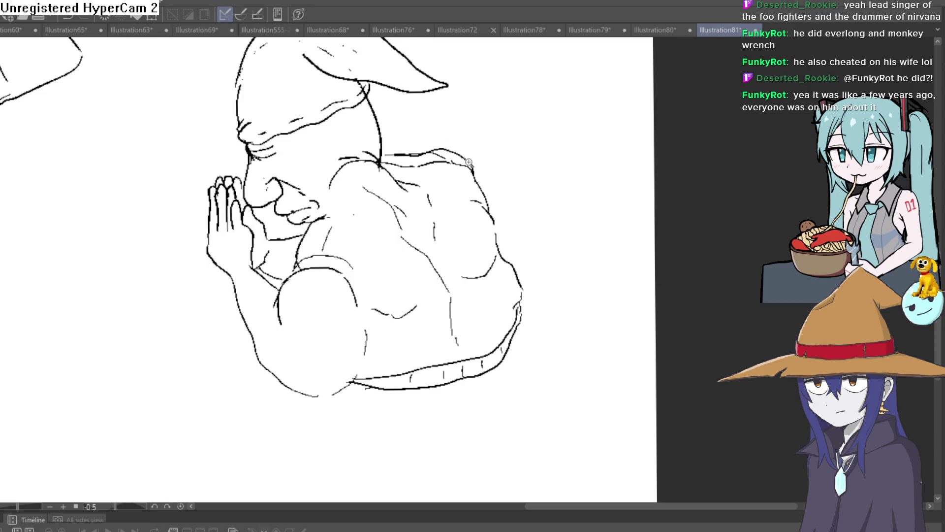
scroll(360, 88, "down", 3)
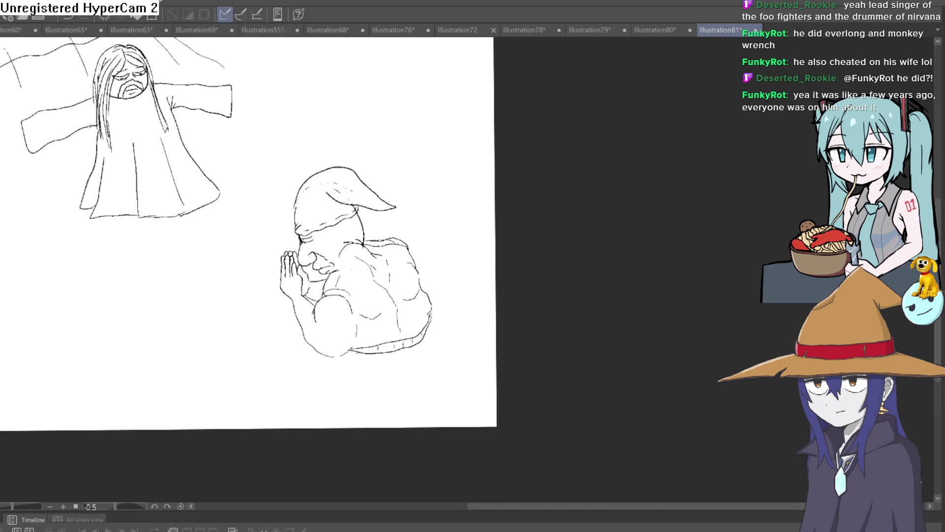
mouse_move(380, 323)
left_mouse_down()
mouse_move(385, 258)
mouse_move(401, 246)
left_mouse_up()
left_click(395, 264)
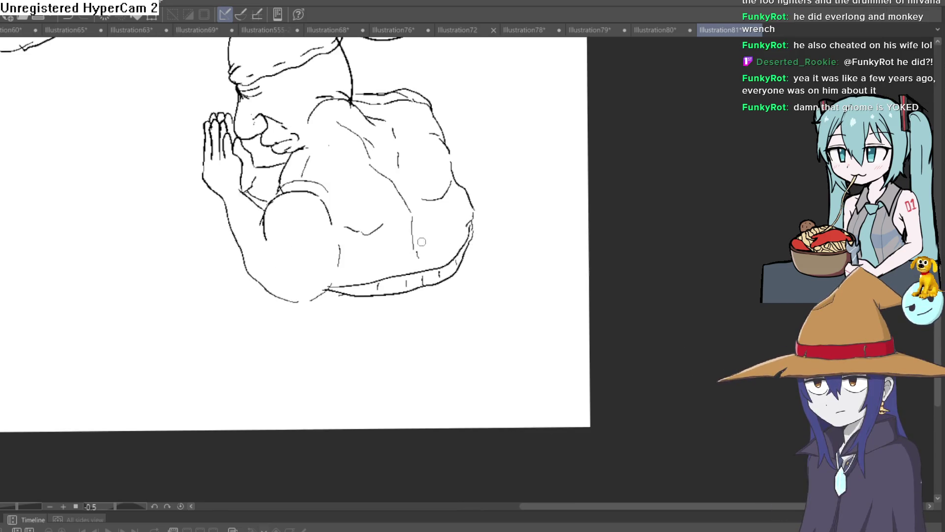
left_click(395, 259)
scroll(451, 208, "down", 2)
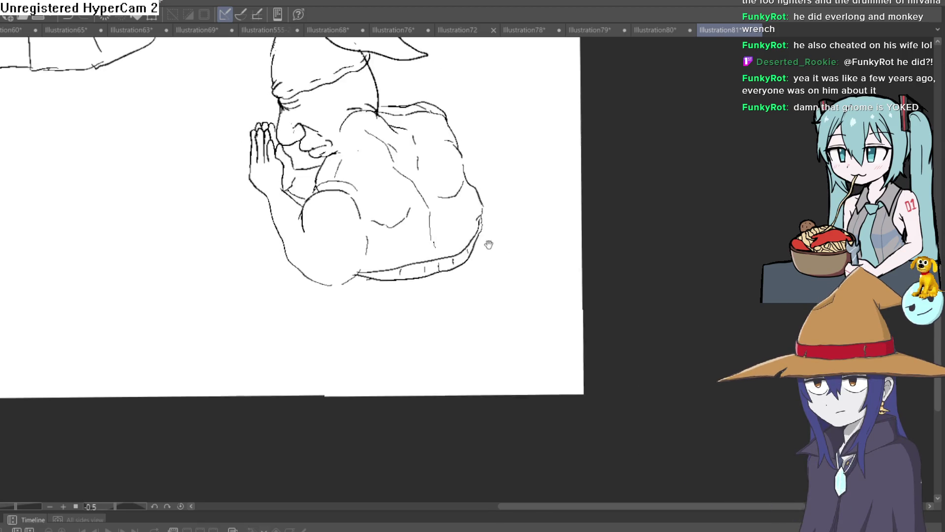
scroll(491, 247, "up", 2)
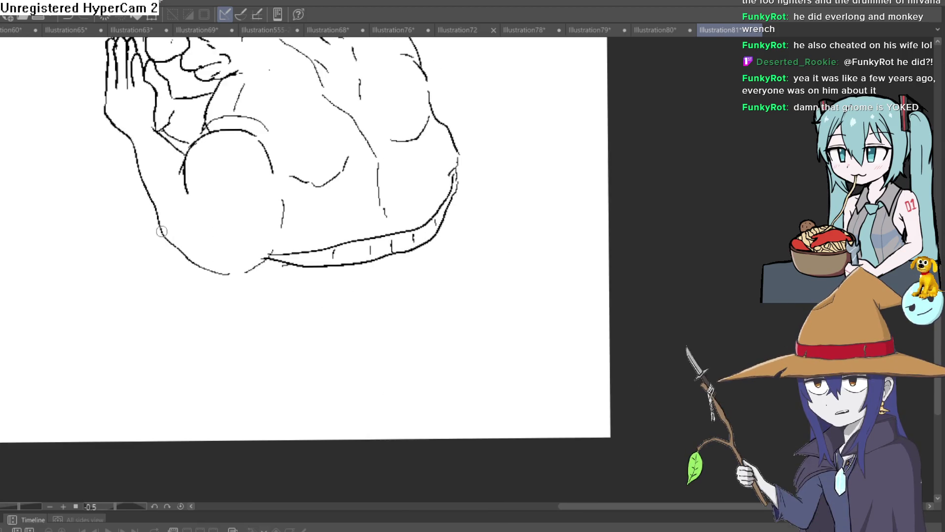
key("ctrl+z")
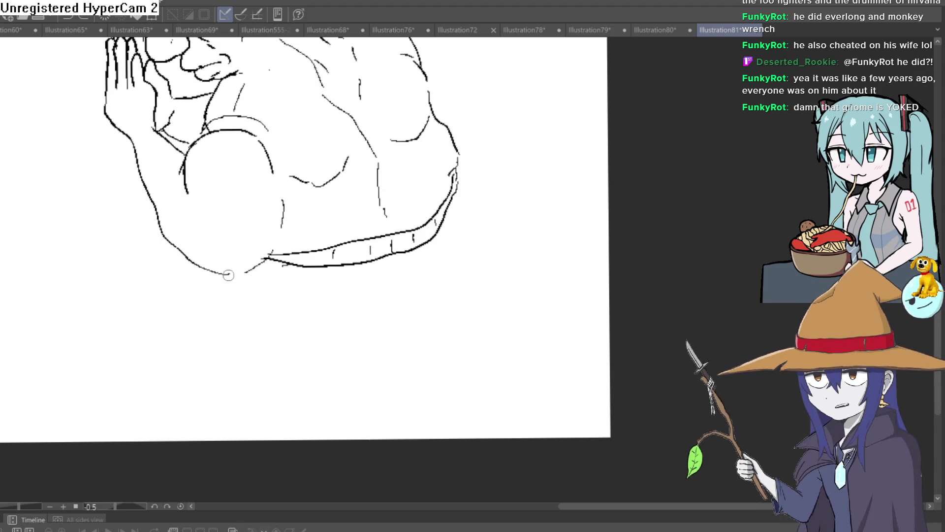
Draw the kneeling thigh and legs and the near bare foot, and start toes on the far foot.
mouse_move(204, 273)
left_mouse_down()
mouse_move(264, 349)
mouse_move(360, 334)
left_mouse_up()
mouse_move(274, 282)
left_mouse_down()
mouse_move(305, 274)
mouse_move(246, 341)
left_mouse_up()
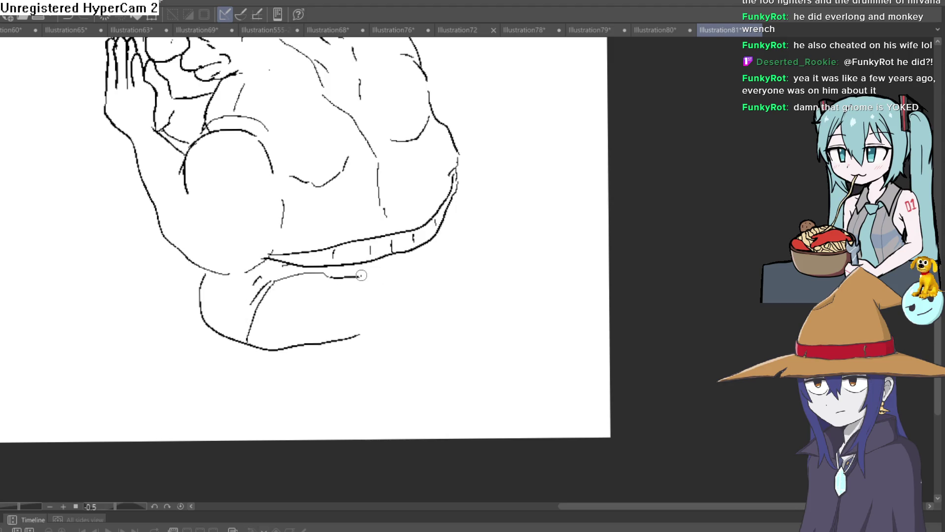
mouse_move(394, 272)
left_mouse_down()
mouse_move(461, 306)
mouse_move(477, 336)
mouse_move(417, 339)
left_mouse_up()
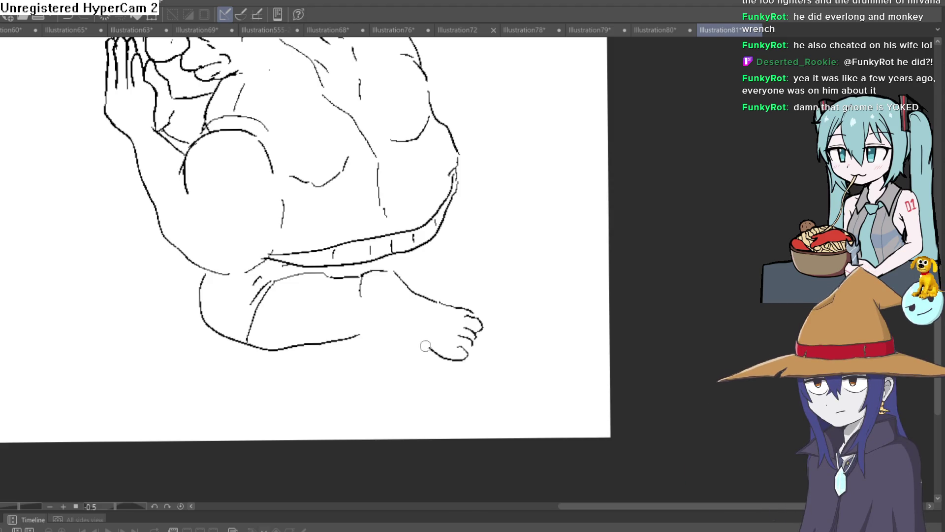
left_click_drag(467, 284, 376, 319)
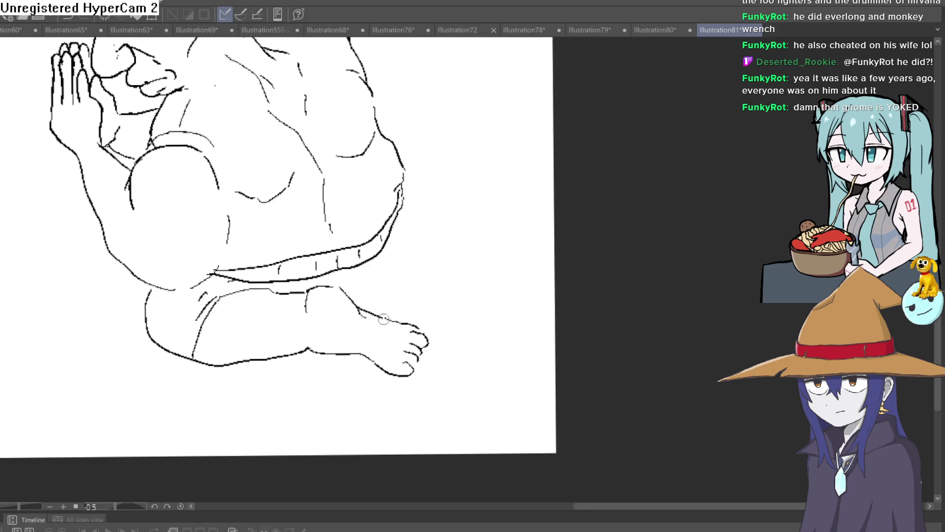
left_click_drag(448, 289, 428, 292)
left_click_drag(382, 209, 383, 282)
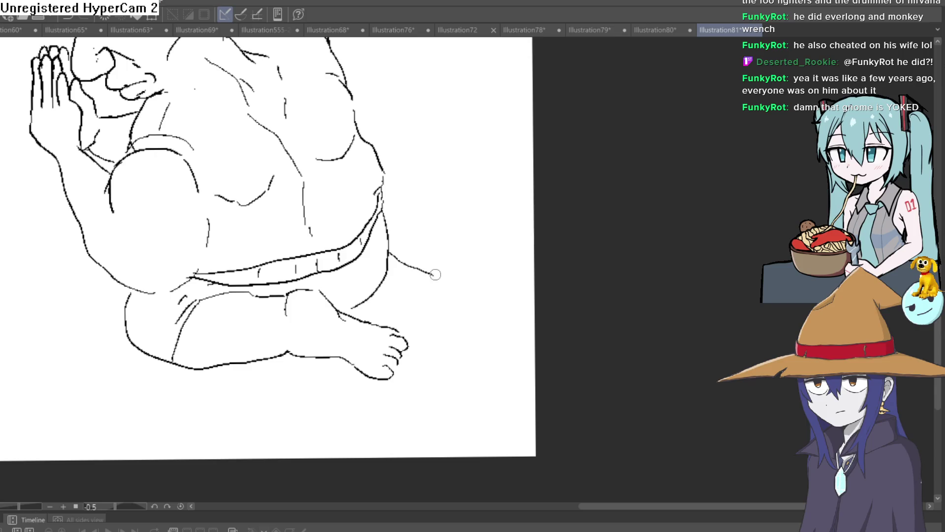
left_click_drag(436, 294, 445, 304)
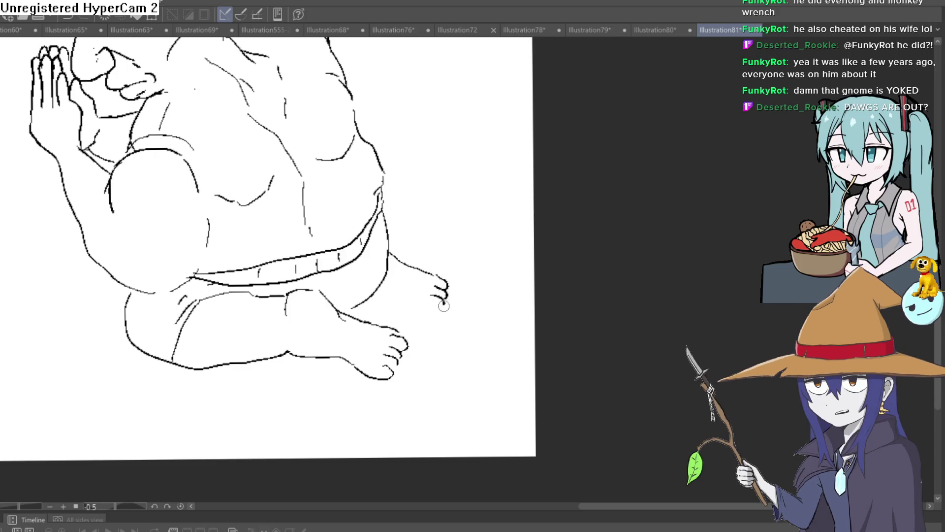
Extend the far foot's lowest toe and add lines where the calf meets the foot.
left_click_drag(464, 240, 443, 295)
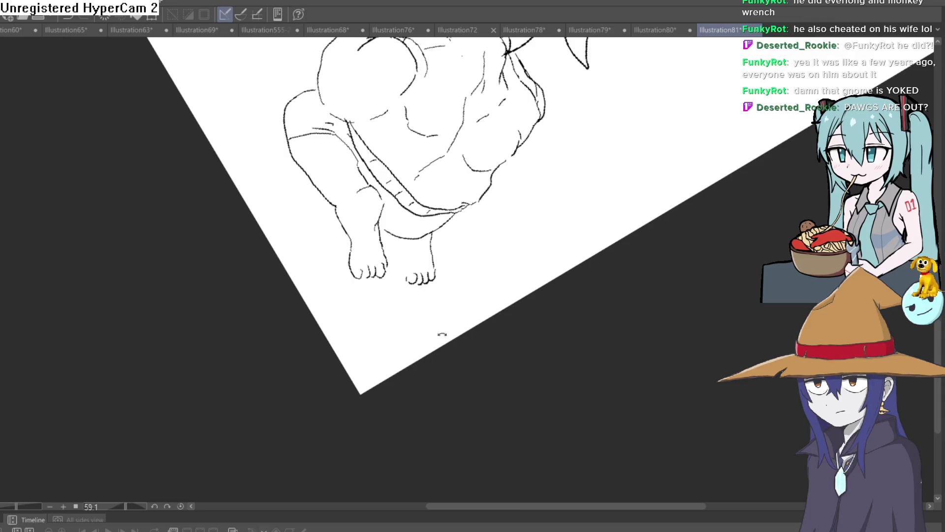
scroll(435, 315, "up", 2)
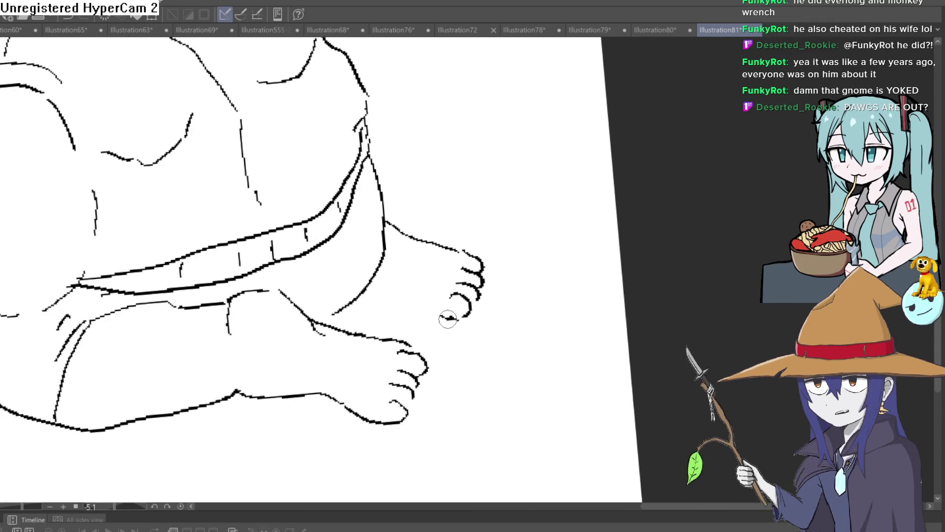
left_click_drag(445, 321, 364, 295)
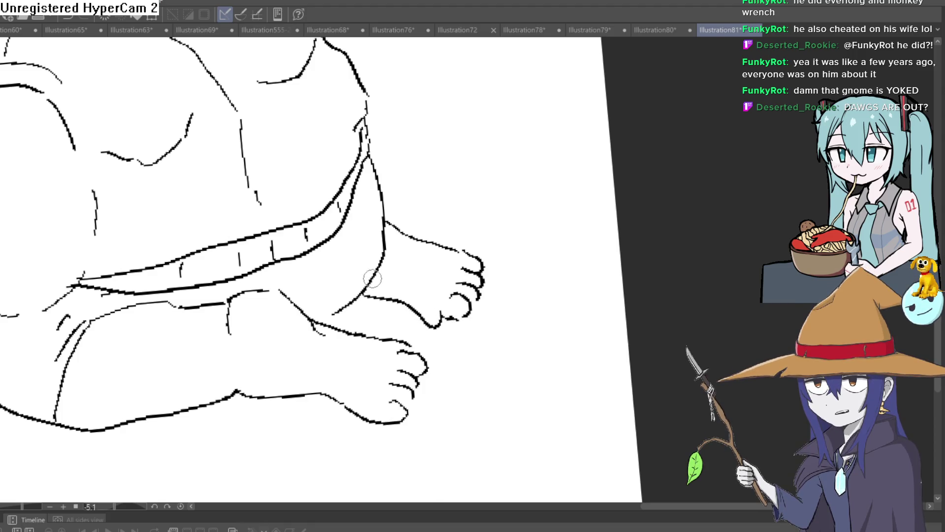
mouse_move(321, 319)
left_mouse_down()
mouse_move(329, 283)
mouse_move(318, 322)
left_mouse_up()
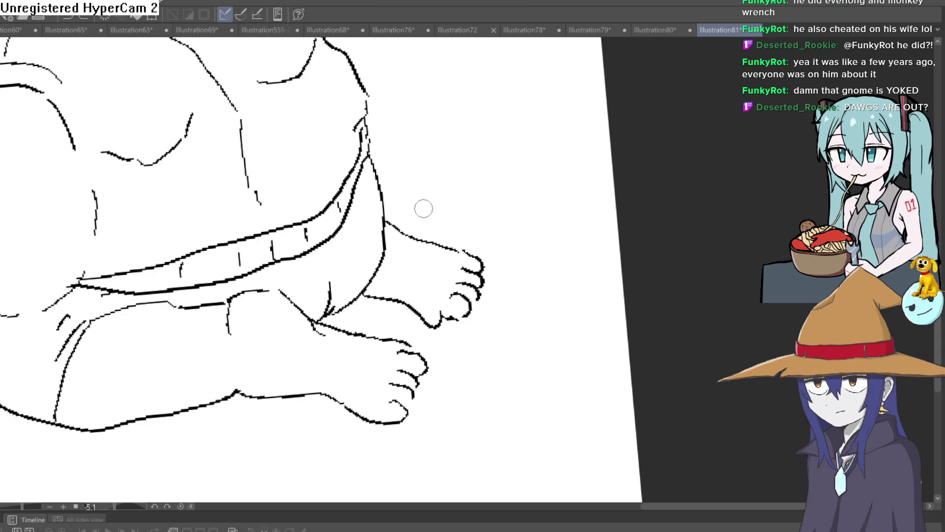
scroll(435, 246, "down", 2)
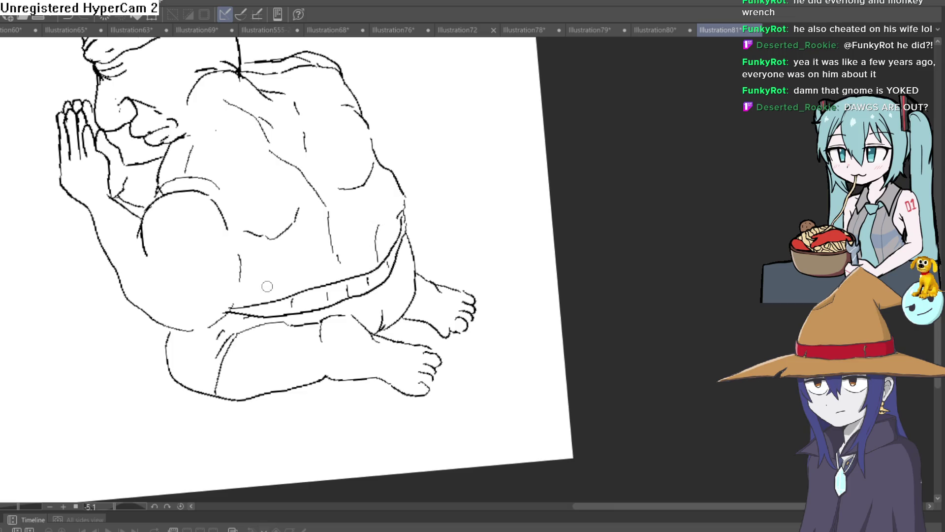
Add lines below the gnome's arm, then reframe and tilt the view around his hands.
mouse_move(148, 257)
left_mouse_down()
mouse_move(172, 297)
mouse_move(149, 292)
left_mouse_up()
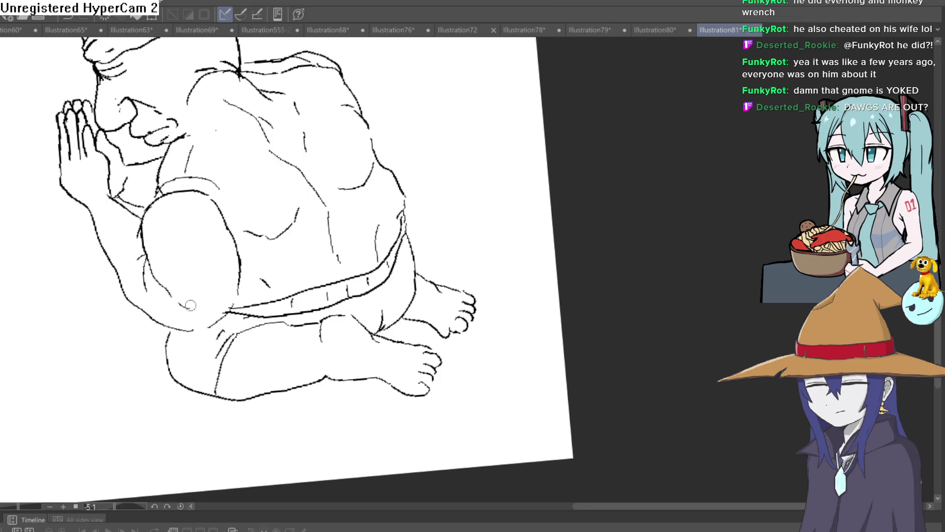
left_click_drag(196, 245, 223, 254)
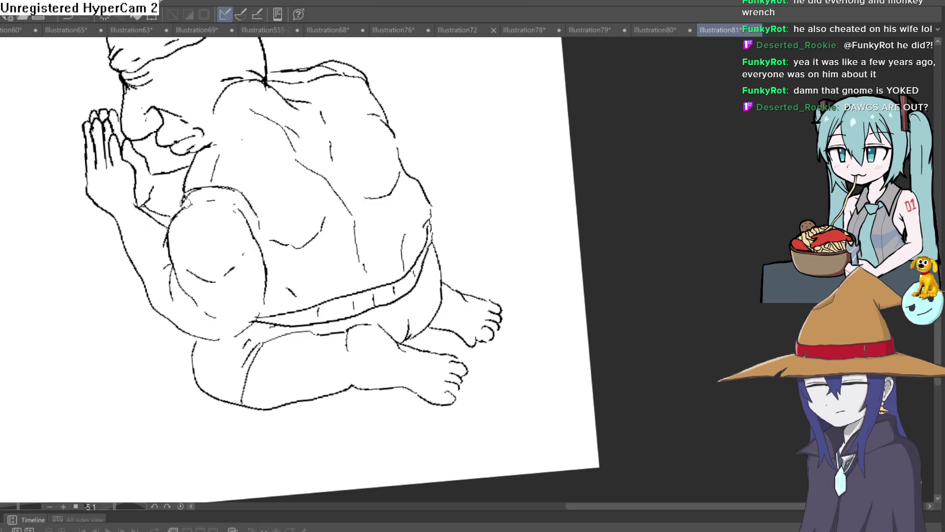
scroll(347, 189, "down", 3)
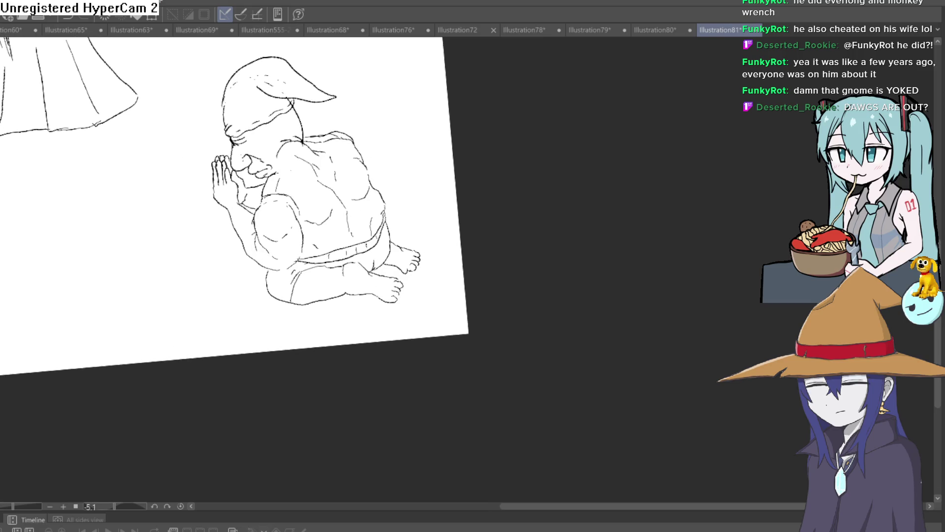
scroll(300, 195, "up", 3)
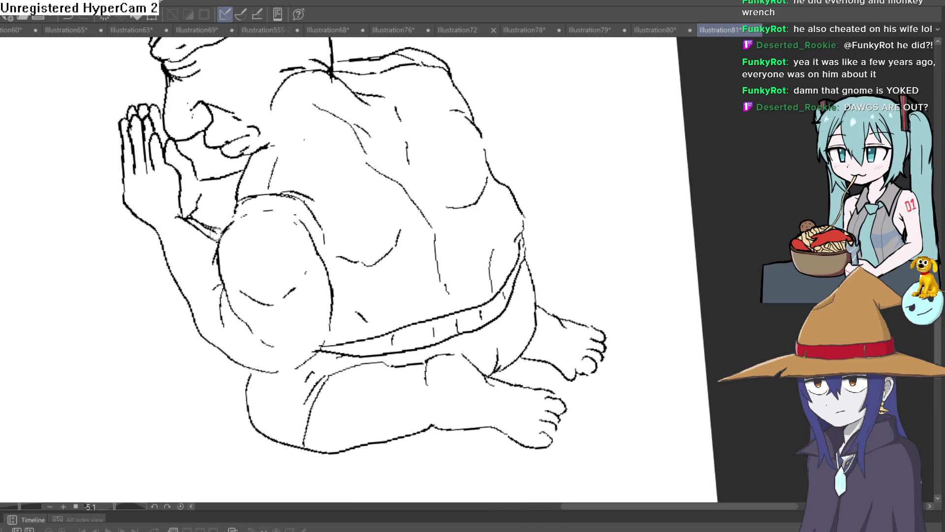
scroll(403, 184, "down", 3)
left_click_drag(454, 256, 443, 148)
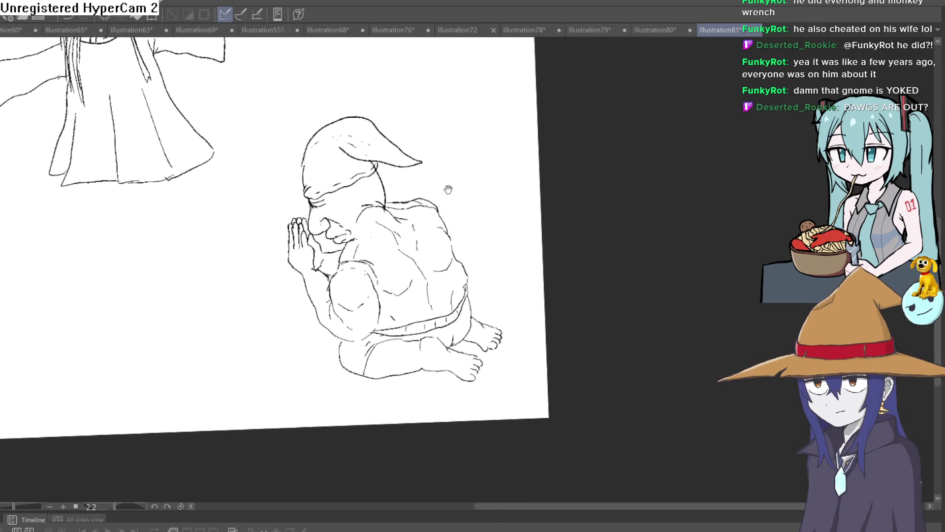
scroll(322, 235, "up", 2)
scroll(322, 234, "down", 2)
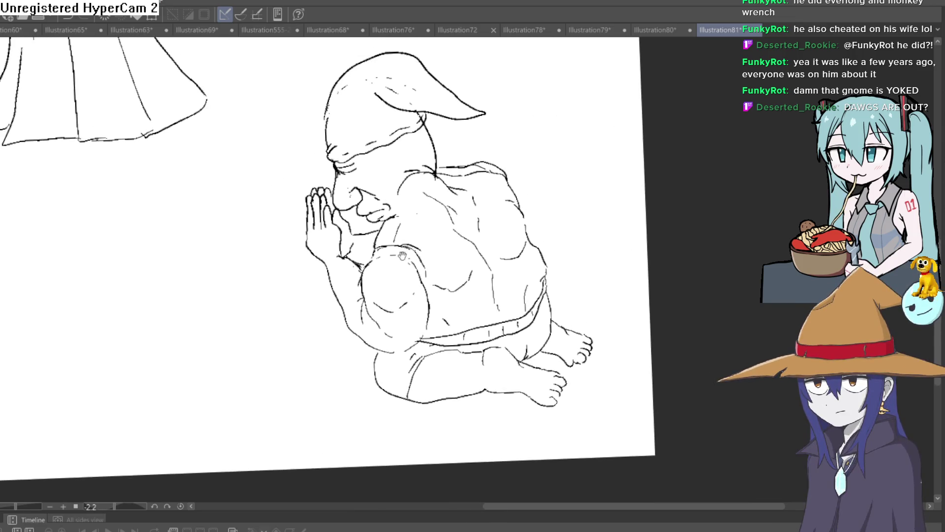
left_click_drag(524, 198, 537, 196)
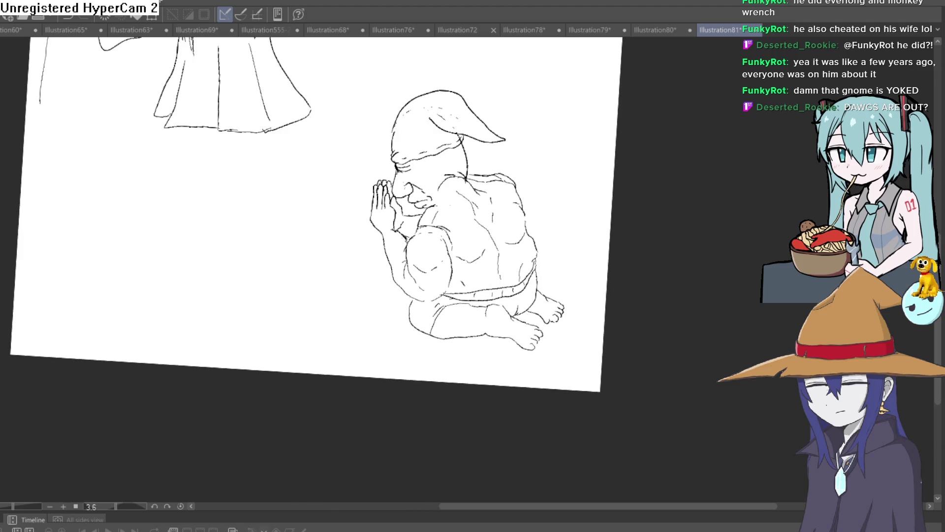
Draw the floor line beneath the figures on a tilted canvas view.
left_click_drag(460, 203, 493, 151)
left_click_drag(142, 435, 166, 381)
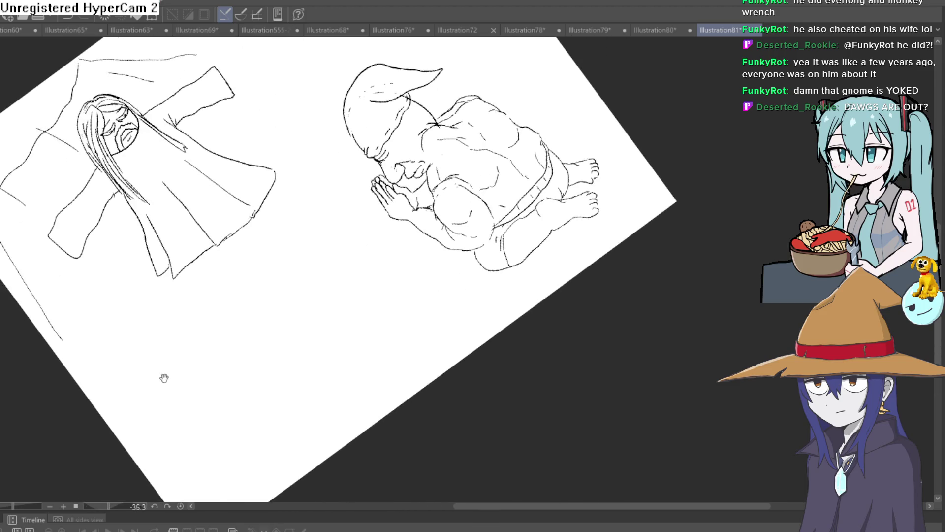
left_click_drag(147, 421, 358, 281)
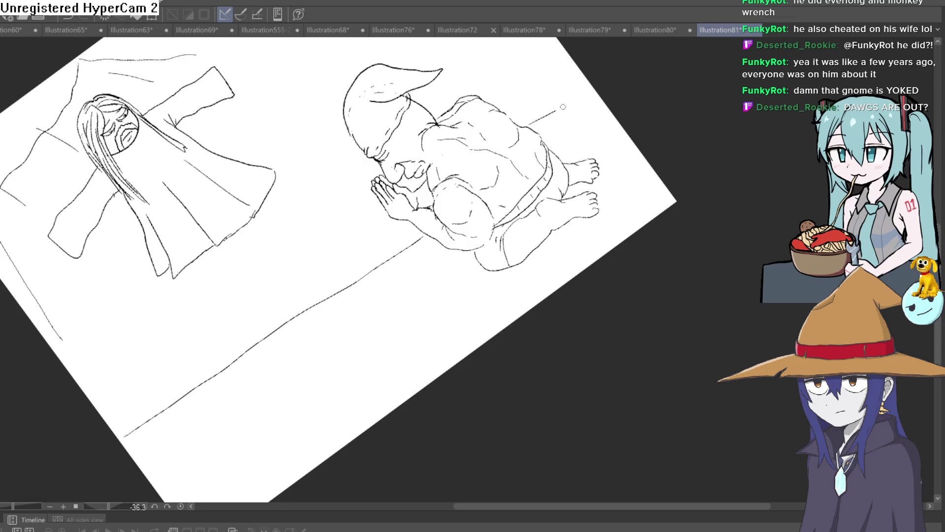
left_click_drag(666, 124, 679, 222)
Draw a sloping ceiling line and two vertical wall edges behind the figures, undoing a stray line.
mouse_move(229, 101)
left_mouse_down()
mouse_move(323, 95)
mouse_move(391, 52)
mouse_move(345, 175)
left_mouse_up()
key("ctrl+z")
left_click_drag(399, 61, 474, 136)
left_click_drag(346, 130, 361, 231)
left_click_drag(283, 157, 298, 232)
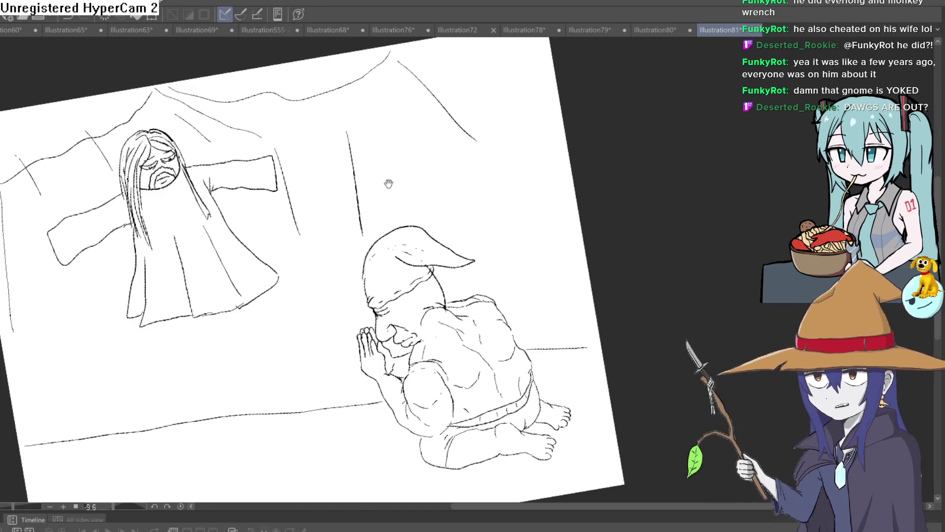
Reframe the whole scene and reset the canvas rotation to level.
scroll(385, 197, "down", 2)
mouse_move(384, 208)
left_mouse_down()
mouse_move(493, 201)
mouse_move(468, 172)
mouse_move(437, 184)
left_mouse_up()
scroll(367, 189, "up", 3)
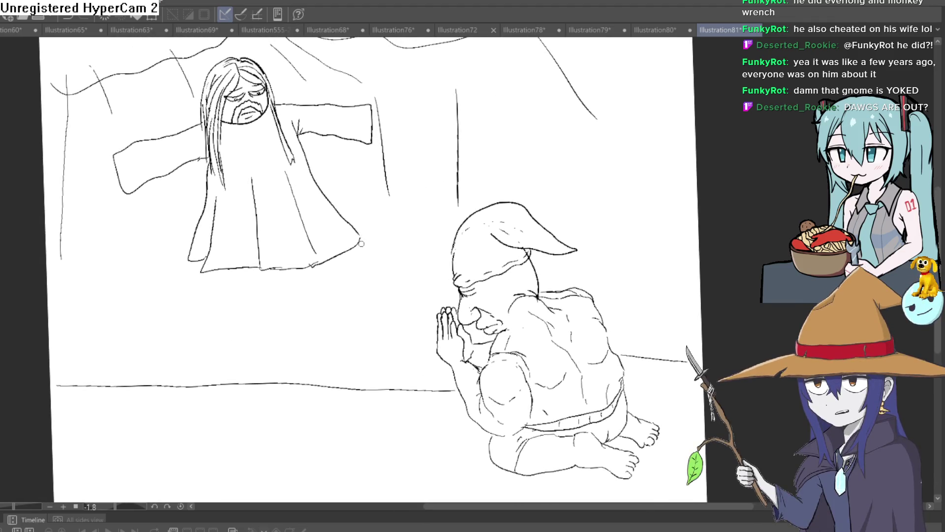
scroll(402, 217, "down", 2)
scroll(491, 237, "up", 3)
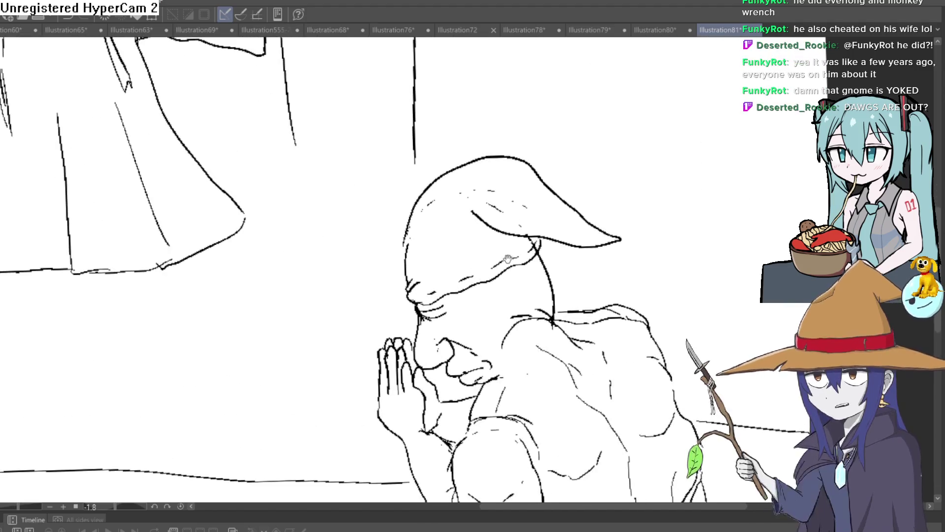
scroll(491, 238, "up", 2)
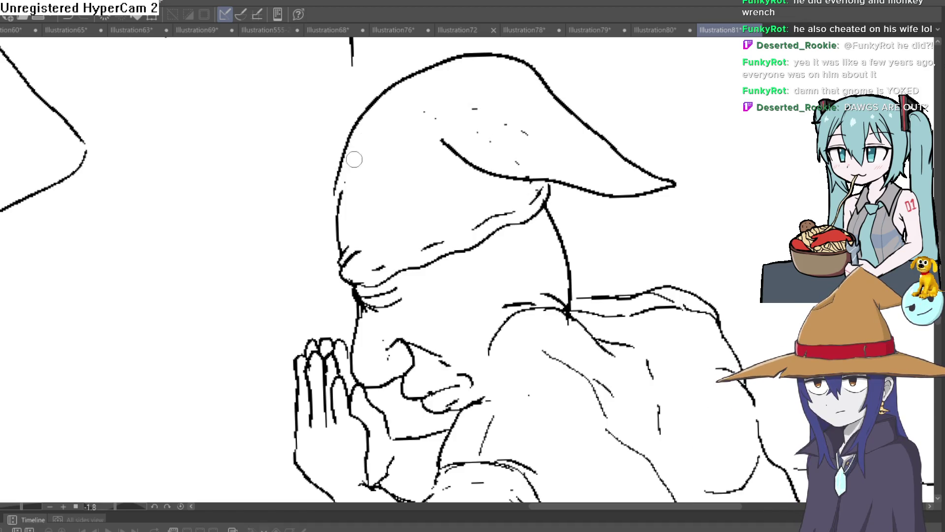
scroll(566, 155, "down", 3)
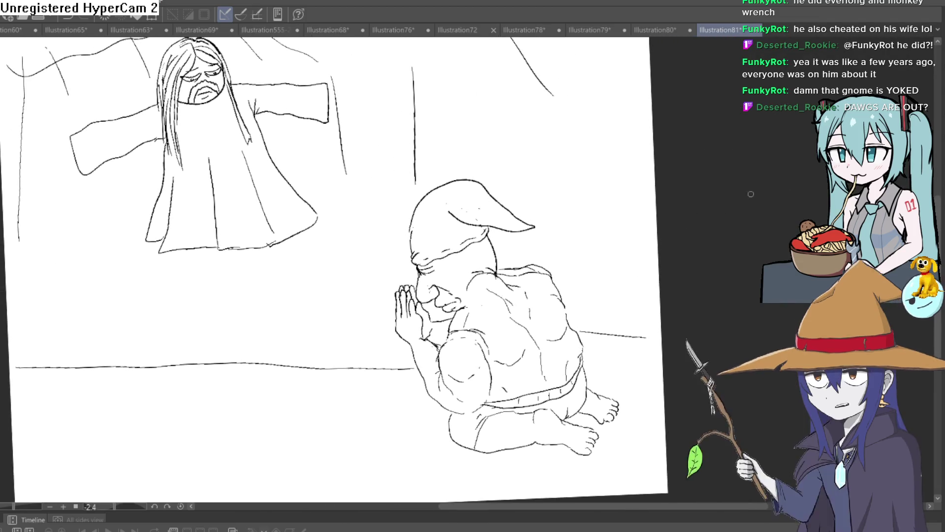
scroll(573, 232, "up", 1)
scroll(573, 232, "up", 1)
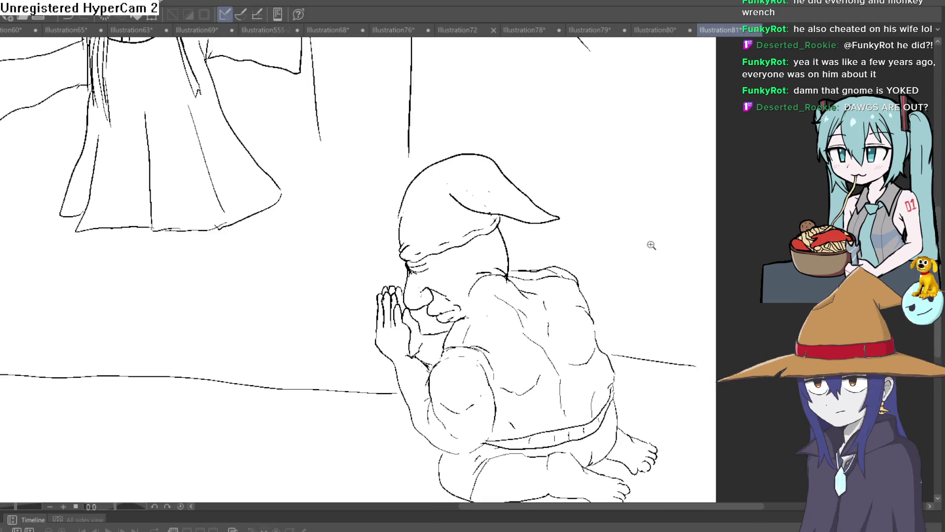
scroll(618, 257, "down", 2)
scroll(595, 264, "up", 1)
left_click_drag(602, 245, 586, 261)
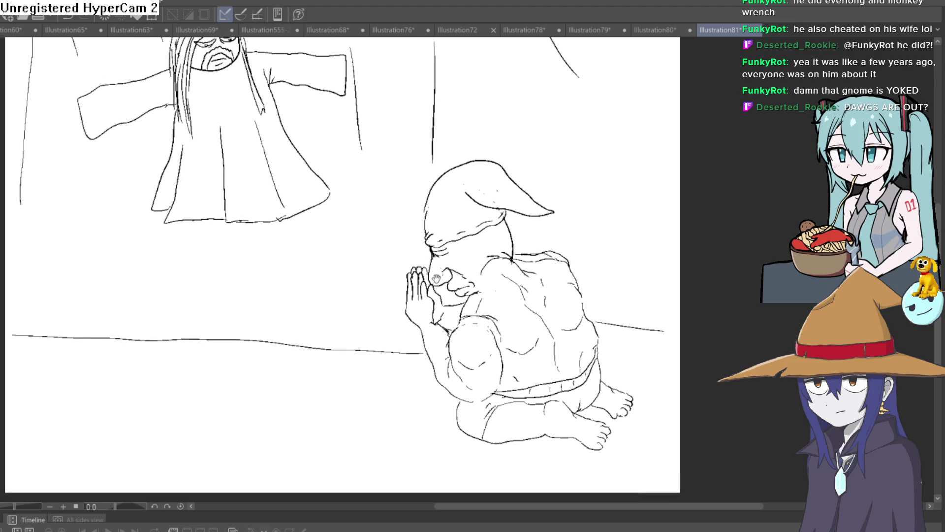
scroll(384, 271, "down", 2)
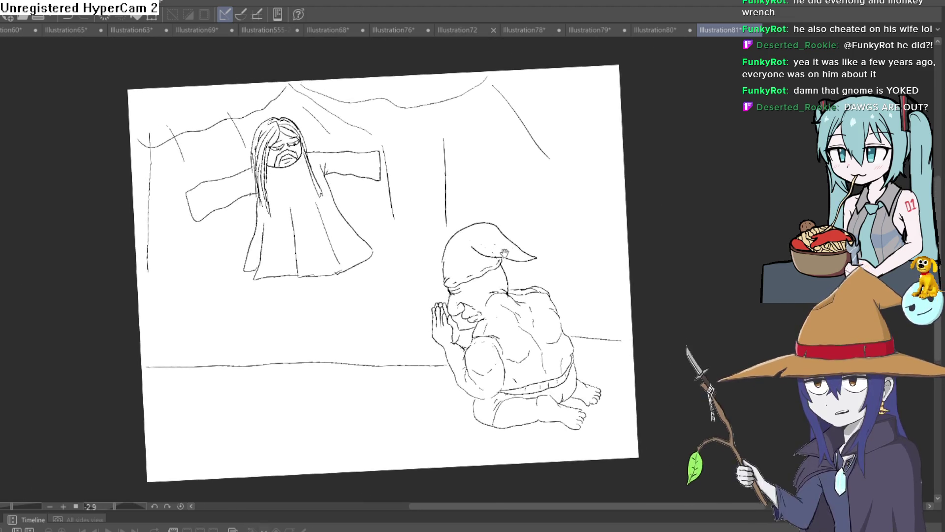
key("ctrl+alt+0")
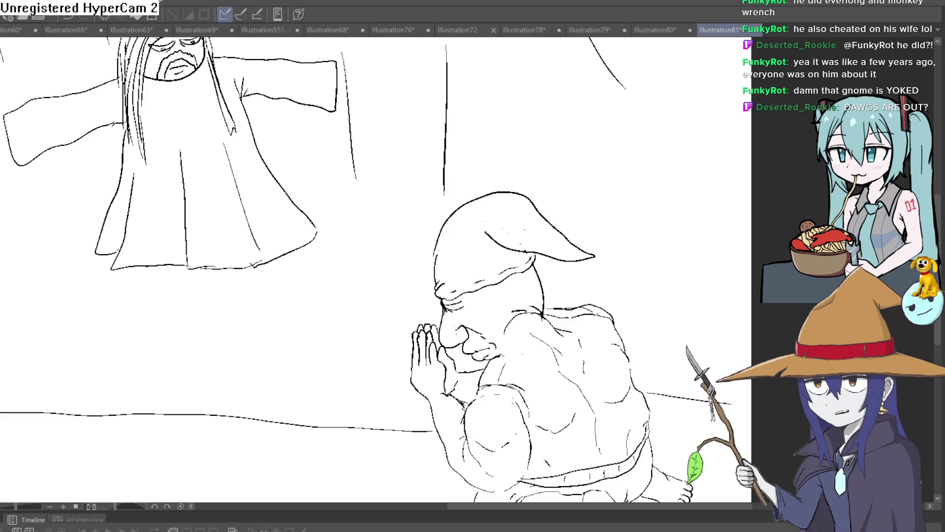
scroll(579, 209, "down", 3)
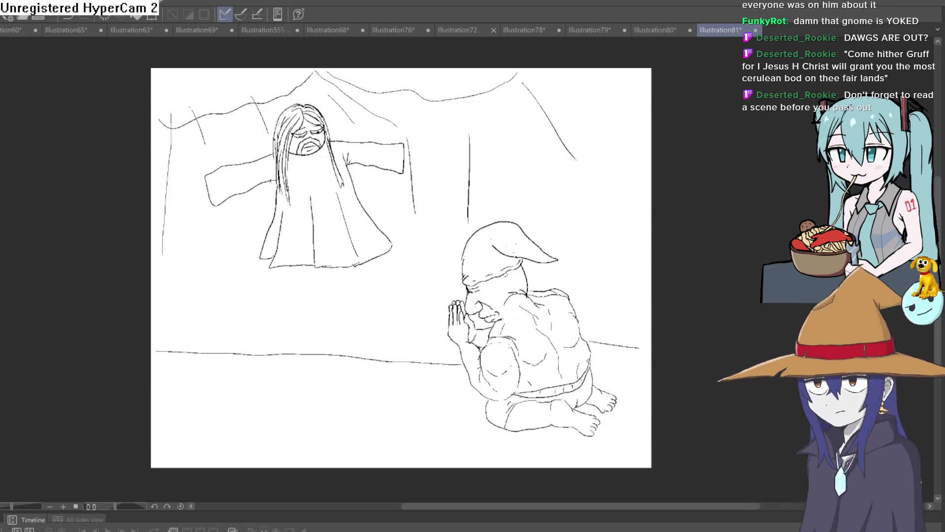
Add a curved line to the gnome's face and try arcs over the robed figure's head, undoing them.
scroll(493, 282, "up", 3)
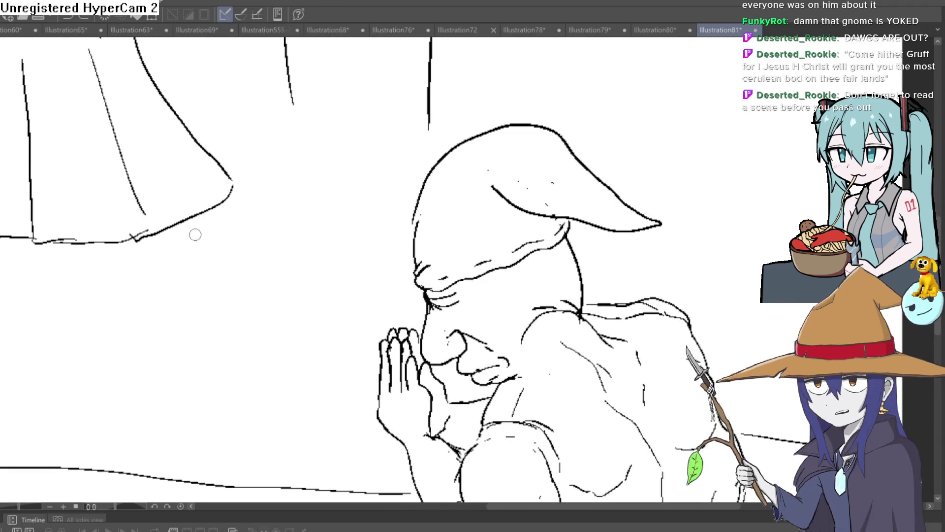
mouse_move(488, 284)
left_mouse_down()
mouse_move(529, 294)
mouse_move(513, 340)
left_mouse_up()
scroll(513, 339, "down", 2)
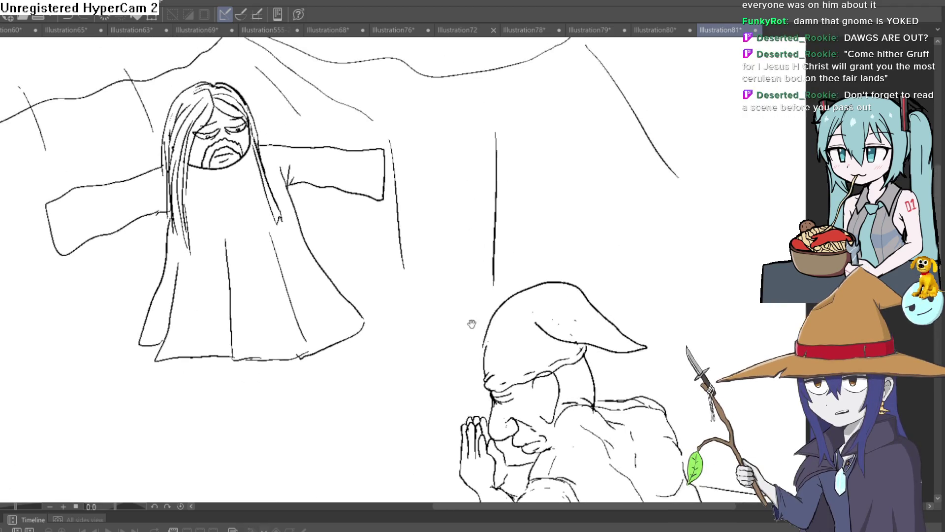
scroll(267, 139, "up", 2)
mouse_move(138, 120)
left_mouse_down()
mouse_move(250, 105)
mouse_move(152, 116)
left_mouse_up()
left_click_drag(243, 96, 216, 101)
key("ctrl+z")
key("ctrl+z")
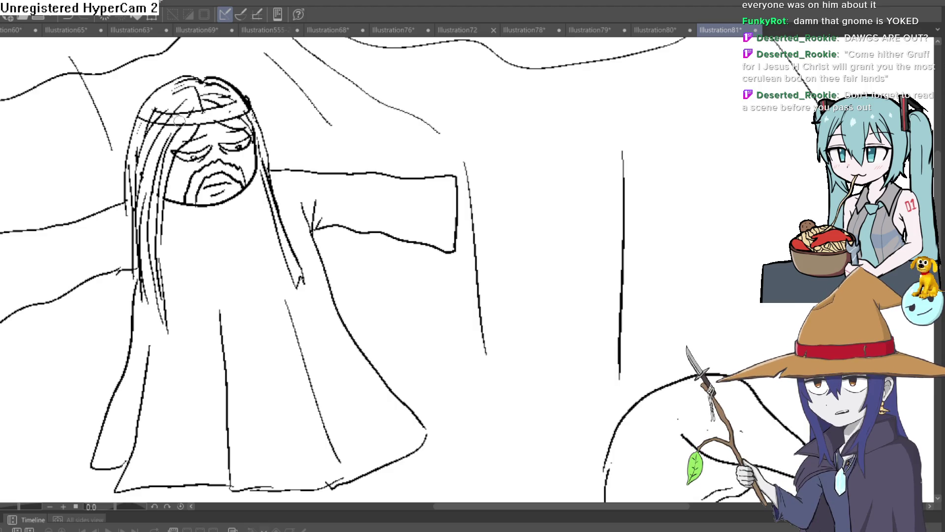
Draw the pointed headpiece over the robed figure's head and erase the stray hatch marks.
mouse_move(280, 84)
left_mouse_down()
mouse_move(316, 143)
mouse_move(149, 167)
mouse_move(148, 196)
left_mouse_up()
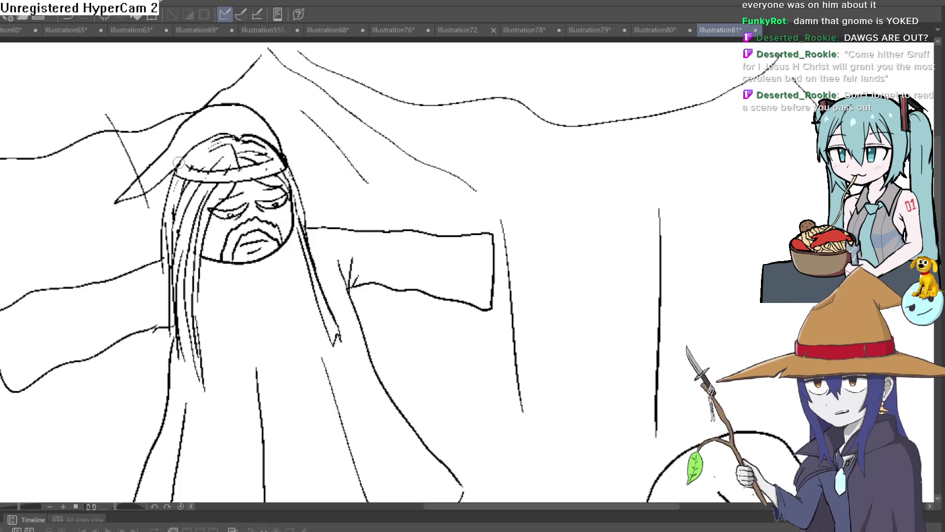
left_click_drag(178, 164, 200, 131)
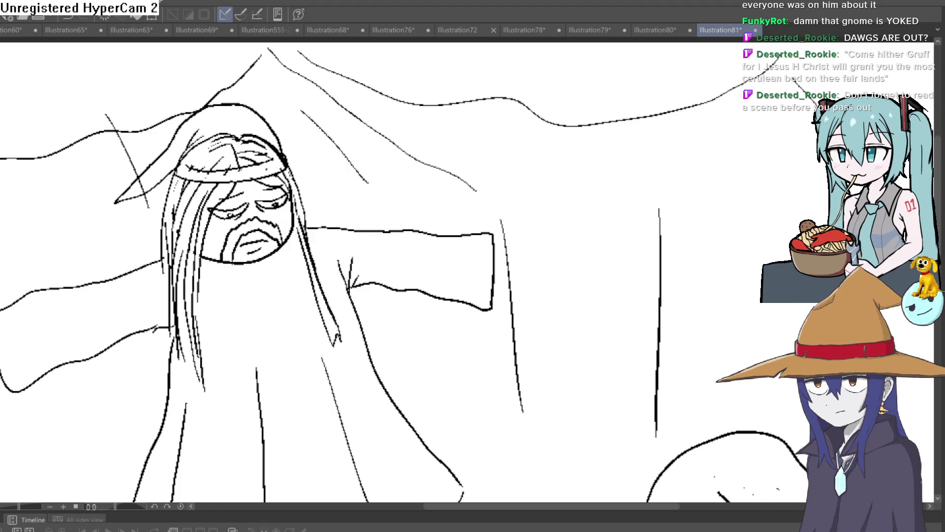
mouse_move(244, 145)
left_mouse_down()
mouse_move(217, 136)
mouse_move(236, 139)
mouse_move(228, 163)
mouse_move(271, 150)
mouse_move(261, 147)
mouse_move(274, 168)
left_mouse_up()
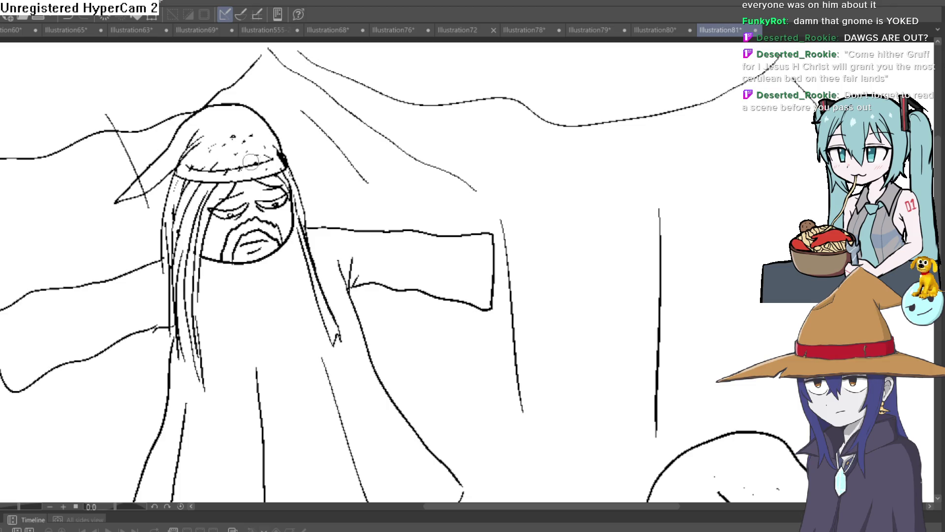
left_click_drag(208, 150, 212, 159)
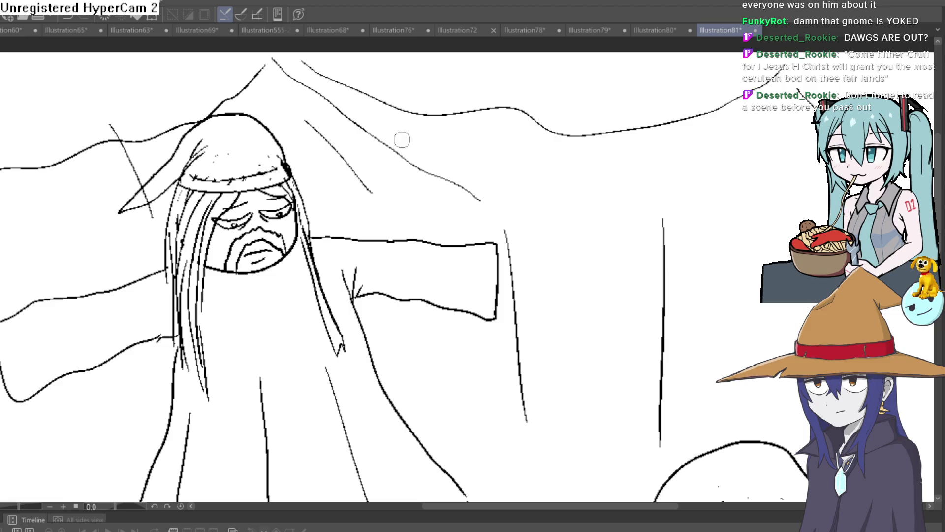
scroll(414, 162, "down", 3)
left_click_drag(588, 213, 563, 186)
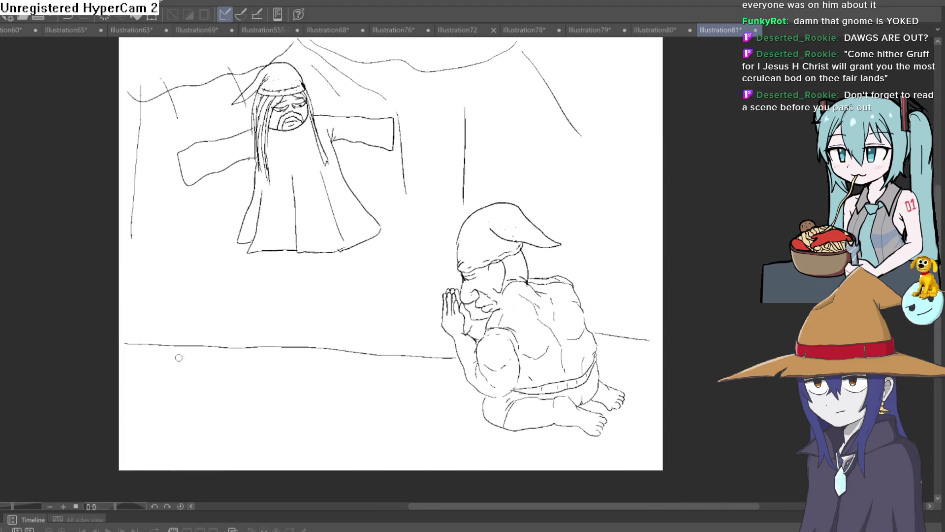